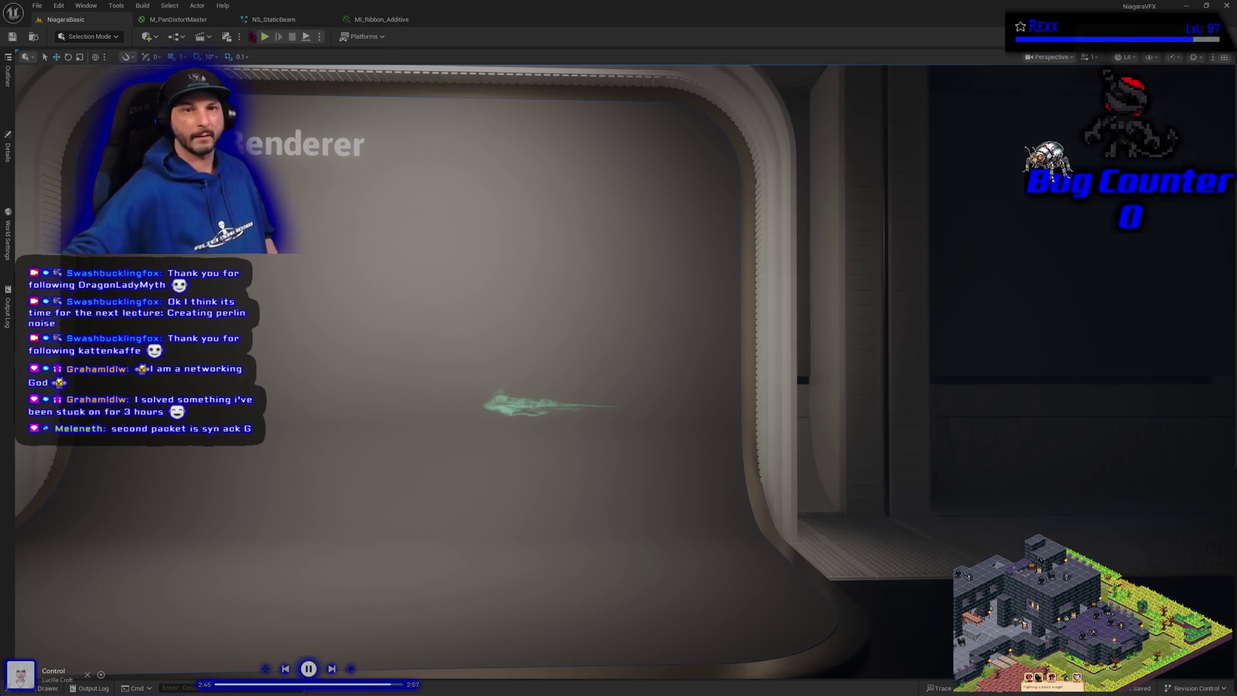
- Switch to the NS_StaticBeam tab to edit its Niagara system
{"action": "left_click", "coordinate": [274, 19]}
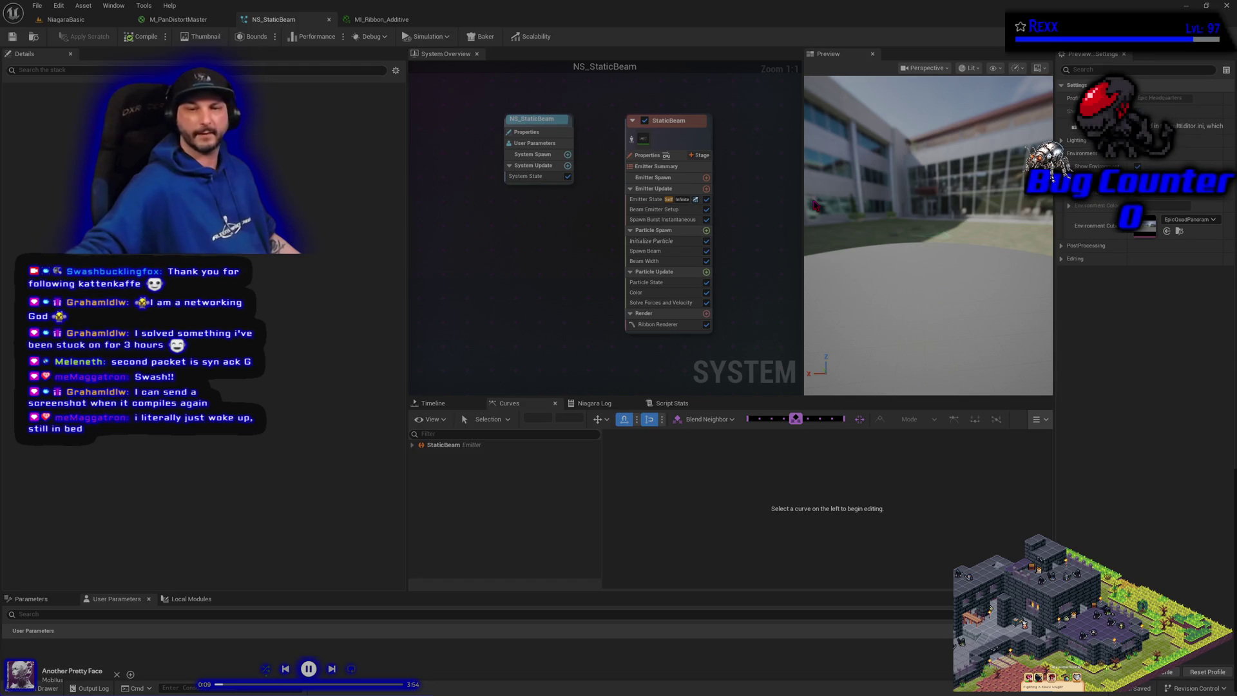
- Review StaticBeam's Initialize Particle module, recompile NS_StaticBeam, then go back to the NiagaraBasic level
{"action": "left_click", "coordinate": [633, 243]}
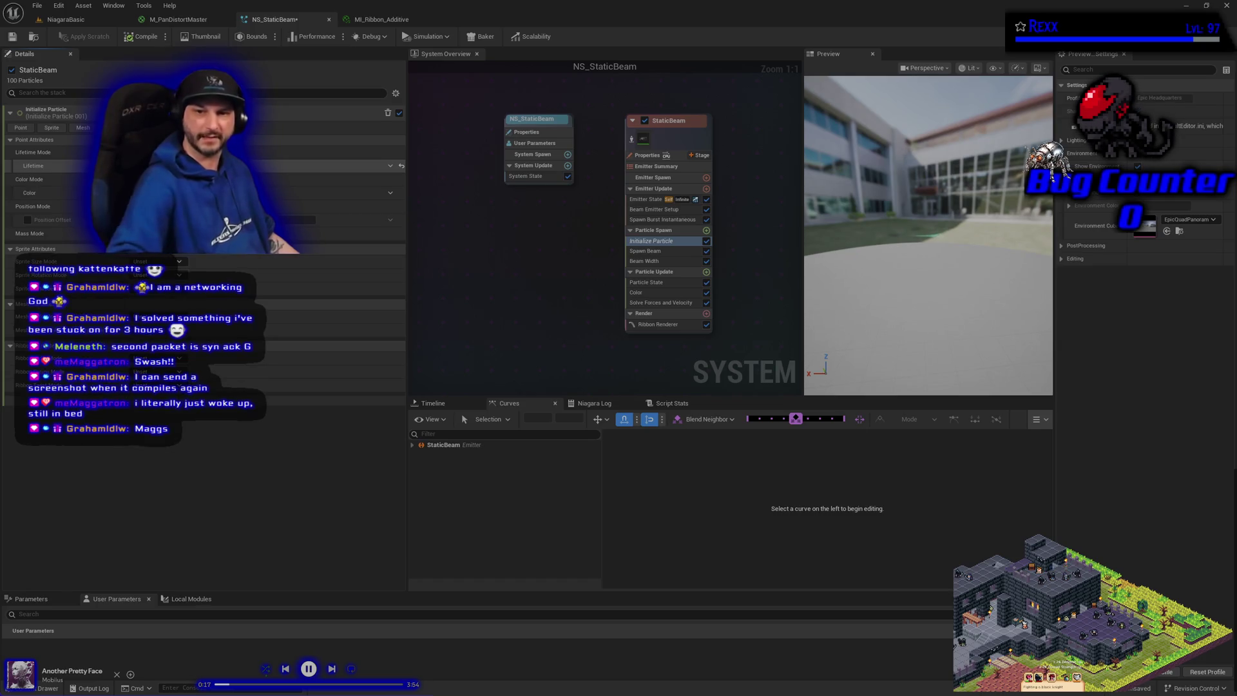
{"action": "left_click", "coordinate": [139, 37]}
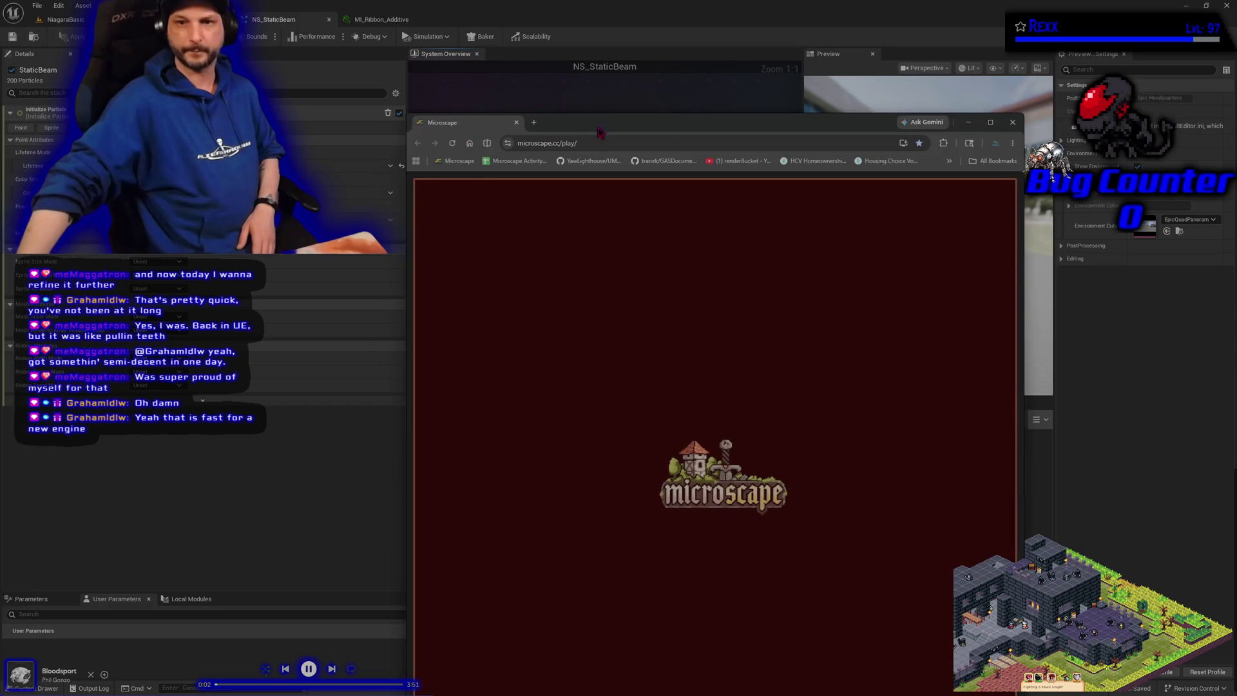
{"action": "double_click", "coordinate": [602, 121]}
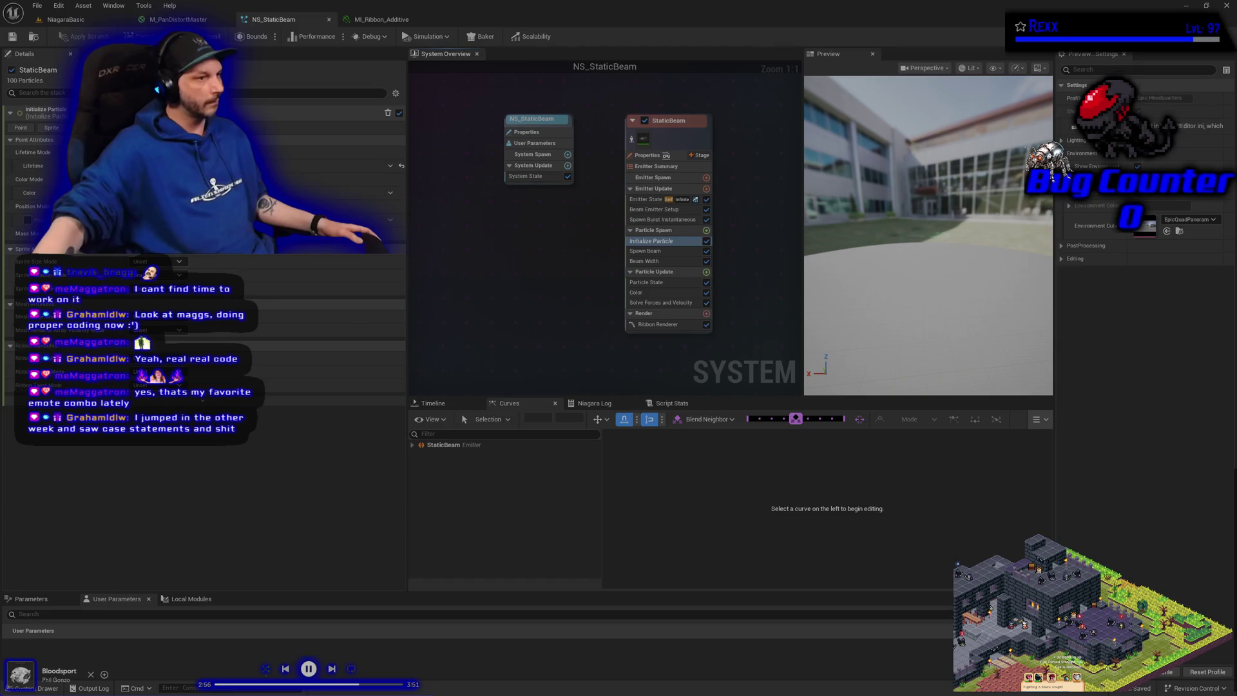
{"action": "left_click", "coordinate": [82, 21]}
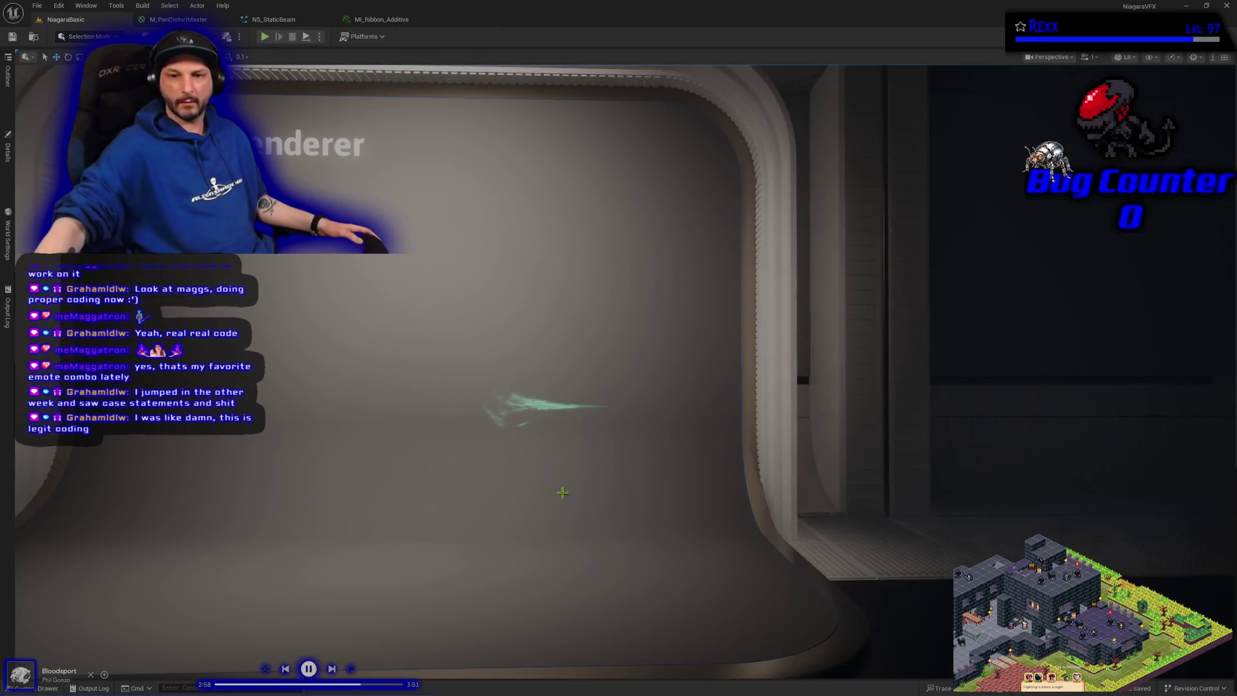
- Move the viewport camera closer to the Ribbon Renderer wall display
{"action": "left_click_drag", "start_coordinate": [560, 497], "coordinate": [561, 493]}
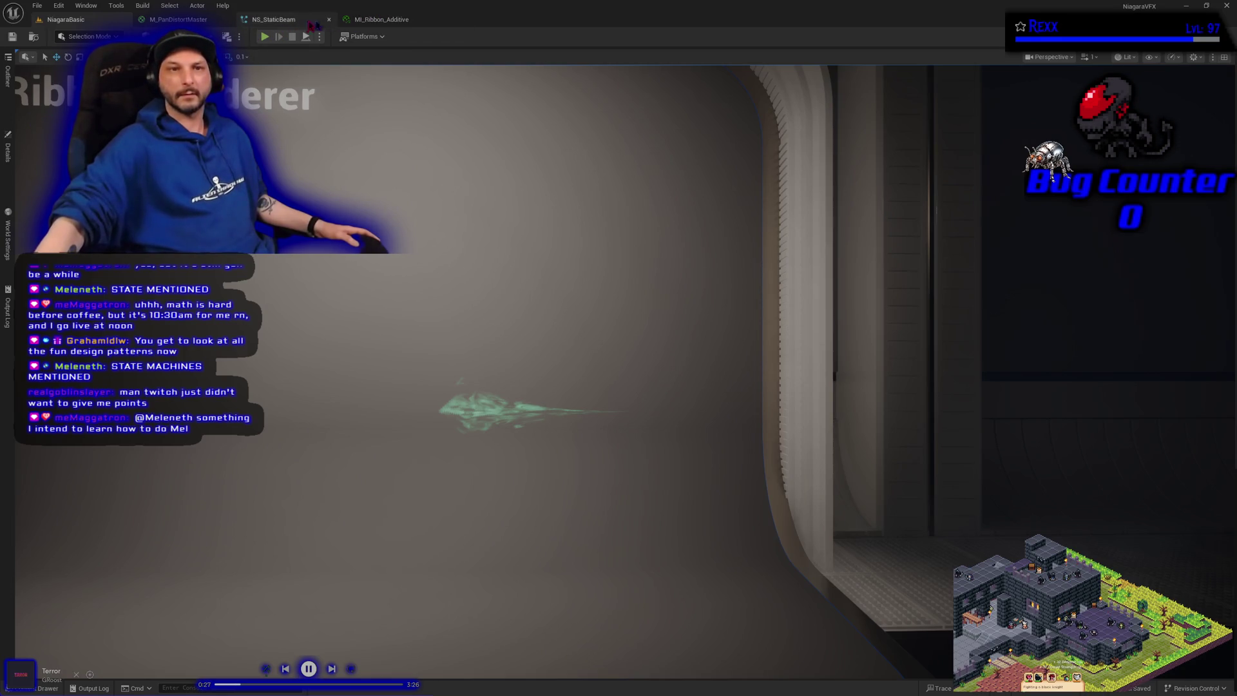
- Open NS_RibbonRenderer from the 11-RibbonRenderer assets and select its Ribbon Renderer module
{"action": "left_click", "coordinate": [274, 19]}
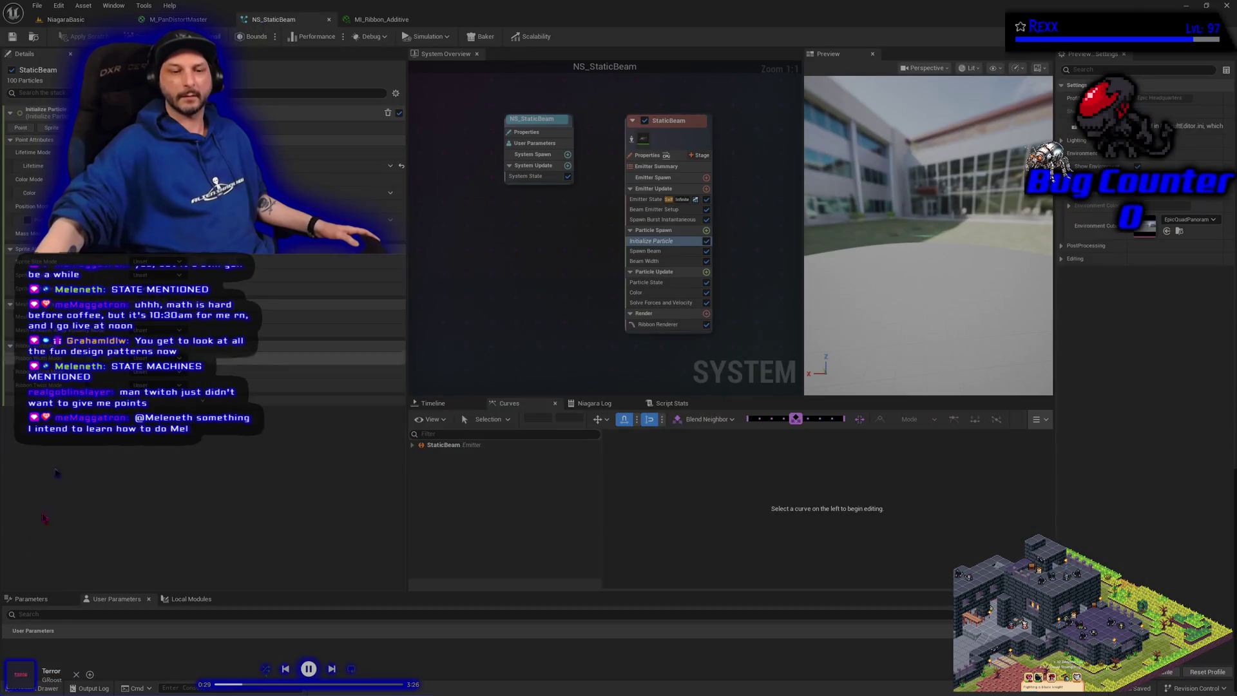
{"action": "left_click", "coordinate": [39, 688]}
{"action": "left_click", "coordinate": [195, 553]}
{"action": "double_click", "coordinate": [196, 553]}
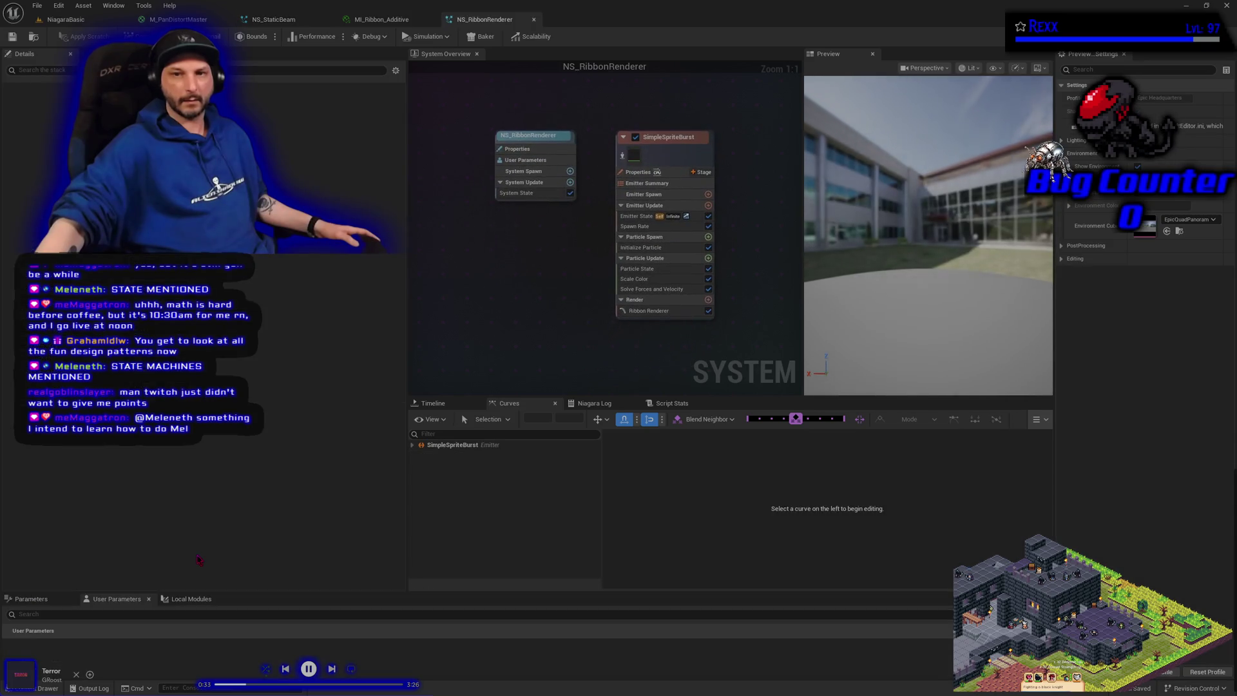
{"action": "left_click", "coordinate": [649, 310]}
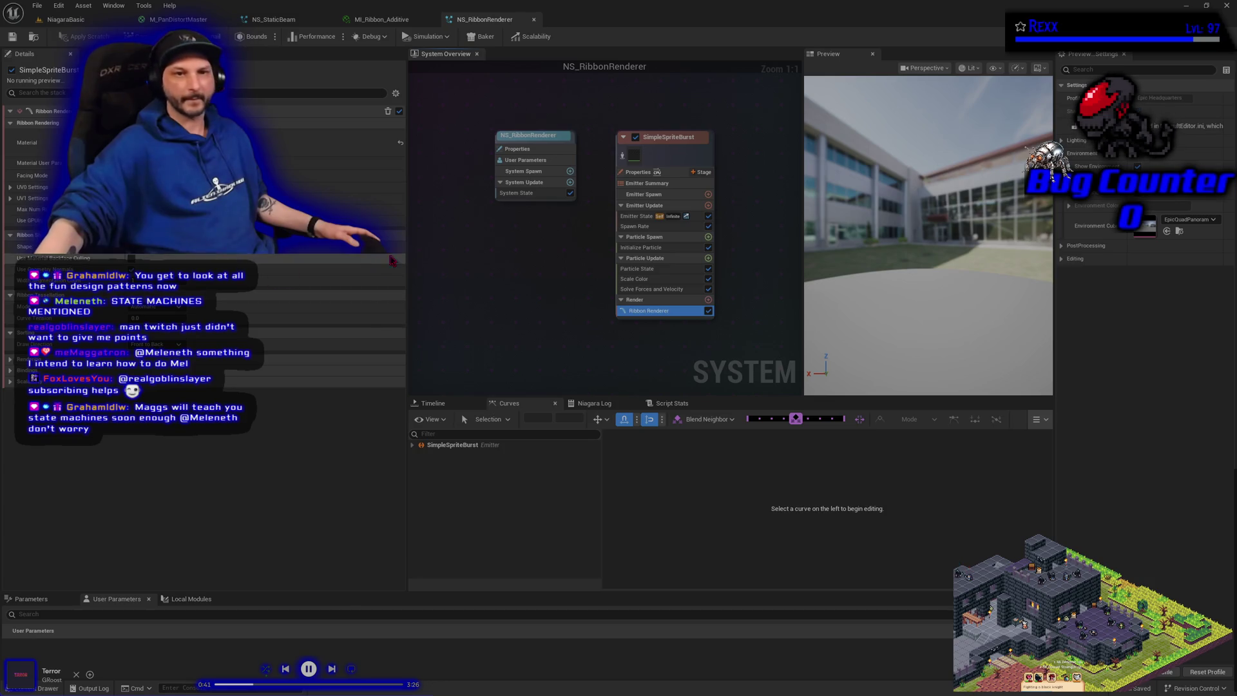
- Assign MI_Ribbon_Additive as the ribbon material, save, and view the ribbon in the level
{"action": "key", "text": "ctrl+space"}
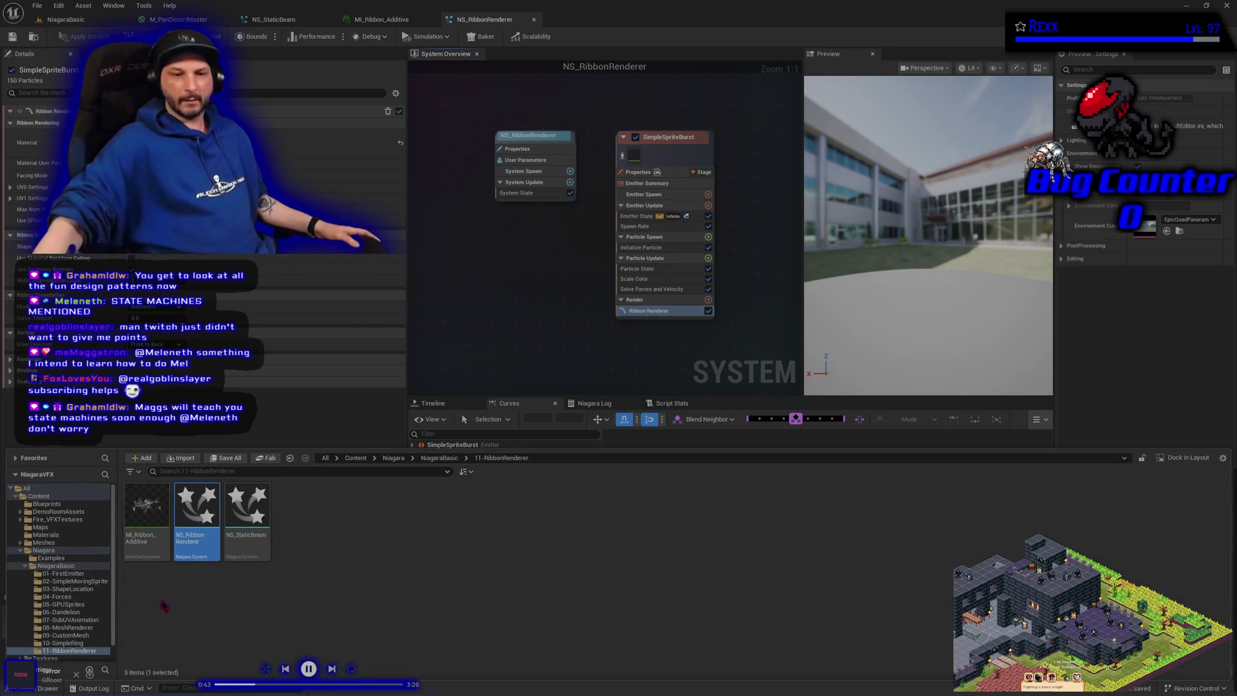
{"action": "mouse_move", "coordinate": [144, 531]}
{"action": "left_mouse_down"}
{"action": "mouse_move", "coordinate": [200, 322]}
{"action": "mouse_move", "coordinate": [290, 142]}
{"action": "left_mouse_up"}
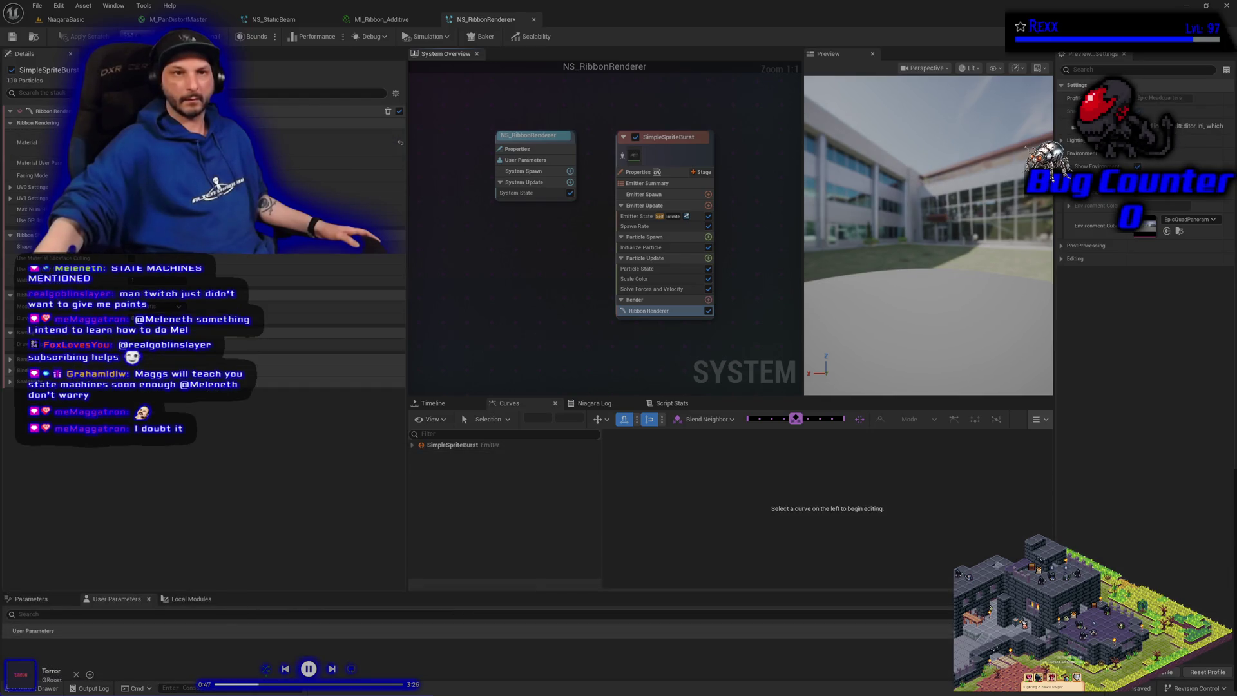
{"action": "left_click", "coordinate": [13, 36]}
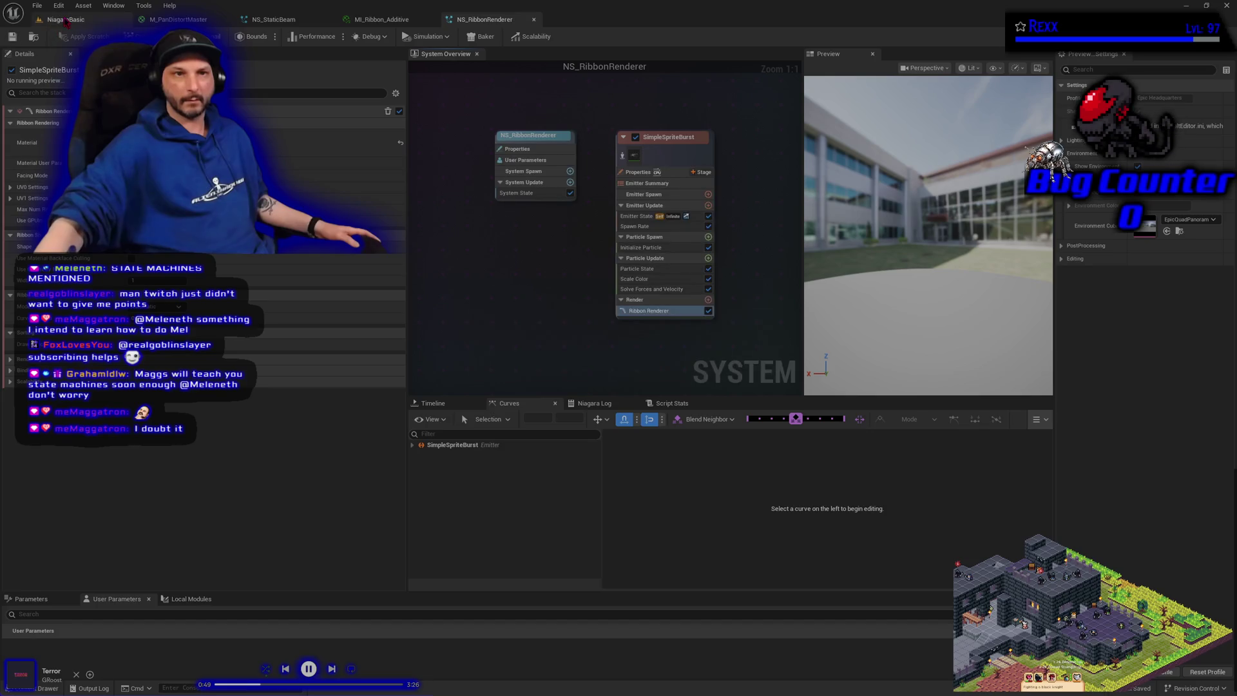
{"action": "left_click", "coordinate": [67, 20]}
{"action": "mouse_move", "coordinate": [580, 322]}
{"action": "left_mouse_down"}
{"action": "mouse_move", "coordinate": [548, 271]}
{"action": "mouse_move", "coordinate": [529, 310]}
{"action": "left_mouse_up"}
- Adjust an Initialize Particle setting in NS_RibbonRenderer and save the system
{"action": "left_click", "coordinate": [477, 20]}
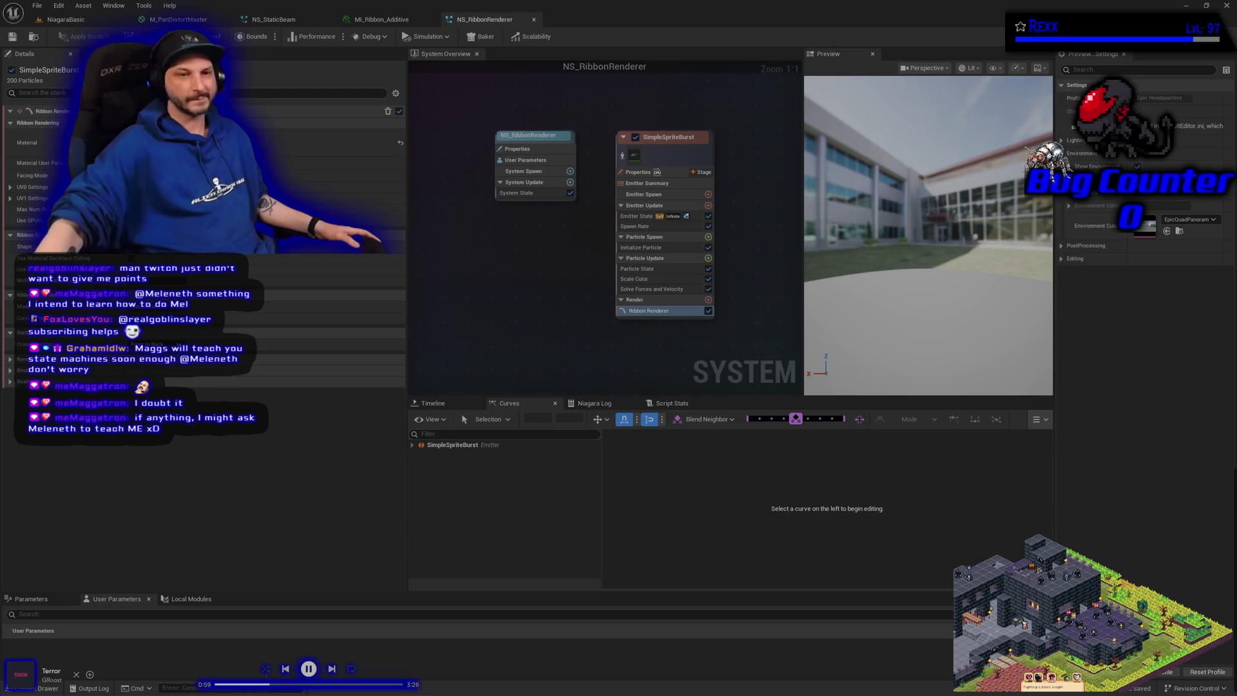
{"action": "left_click", "coordinate": [662, 249]}
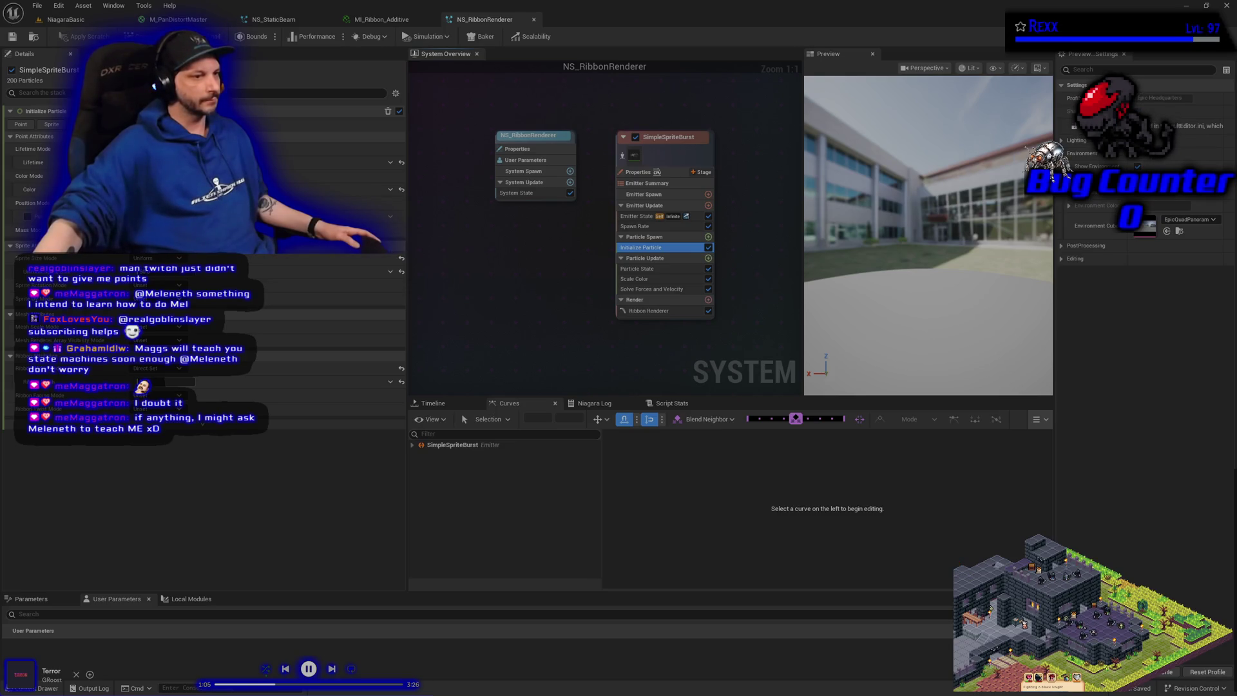
{"action": "left_click", "coordinate": [180, 381]}
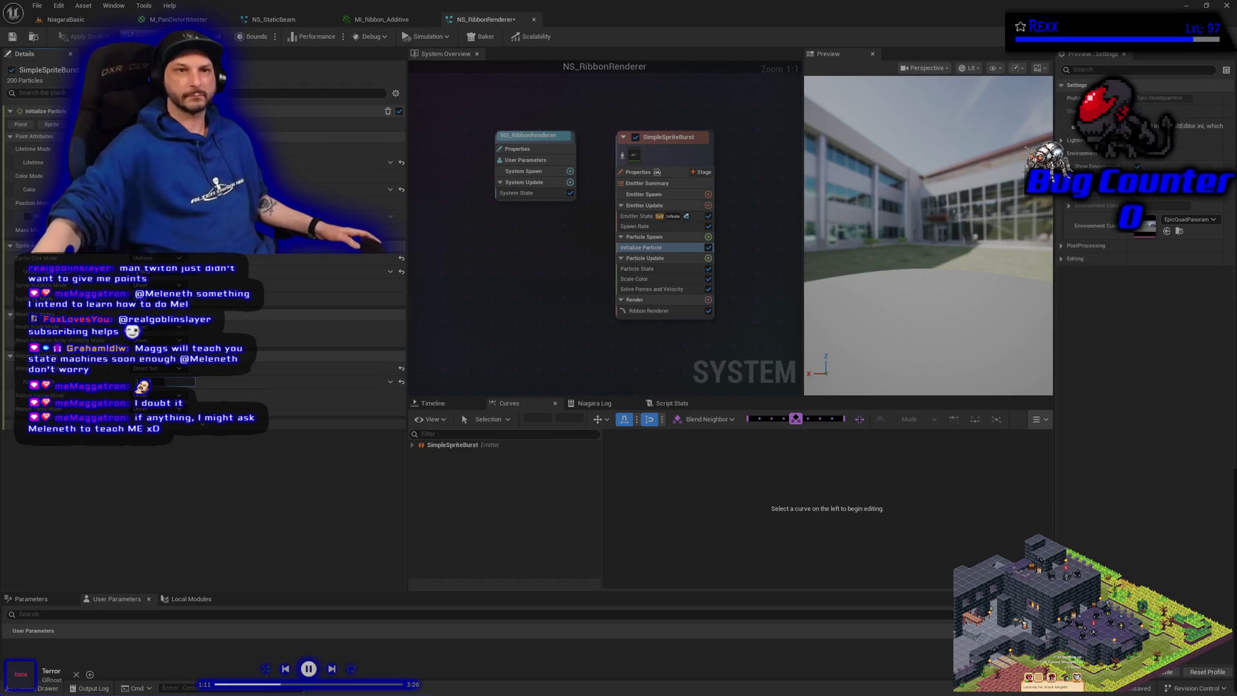
{"action": "key", "text": "ctrl+s"}
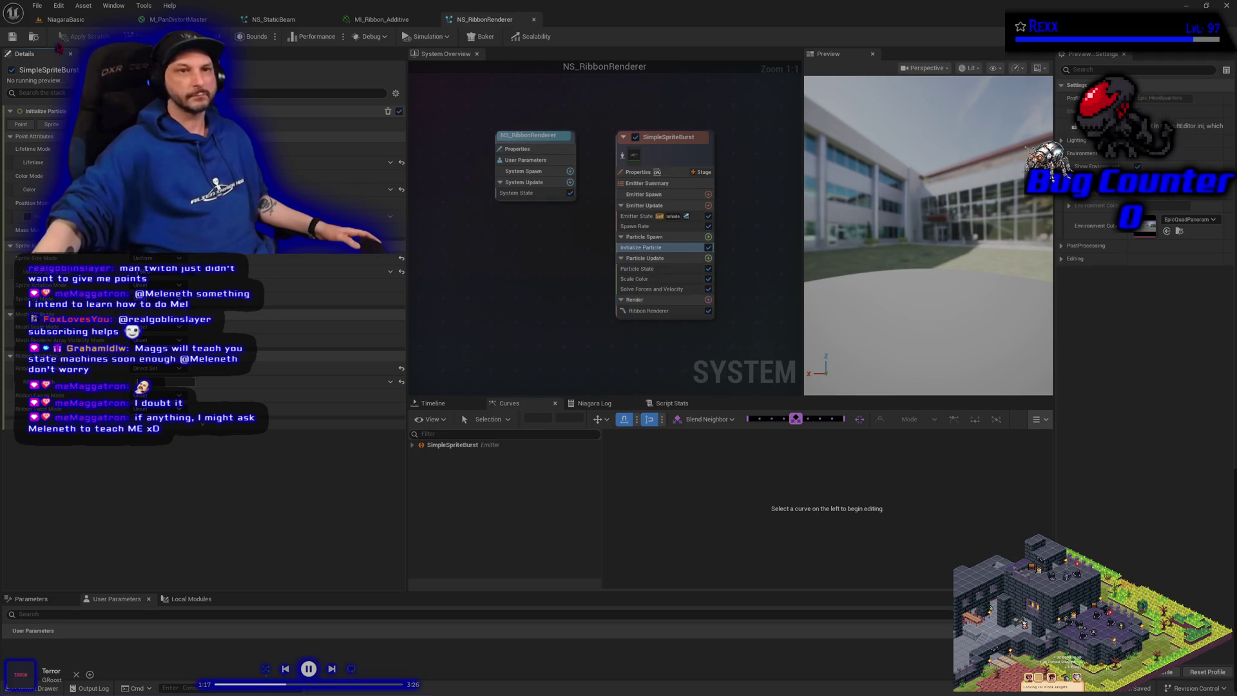
{"action": "left_click", "coordinate": [65, 19]}
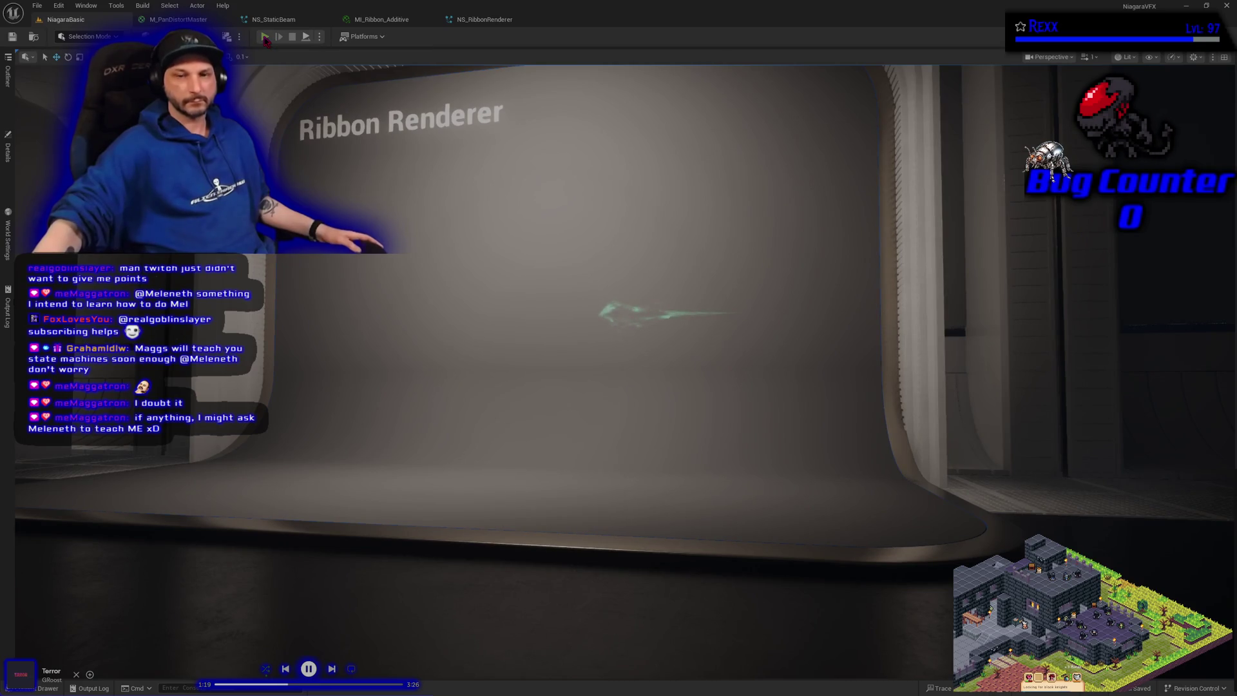
- Play the level, run the character forward, jump, then run right toward the Dandelion bay
{"action": "left_click", "coordinate": [266, 37]}
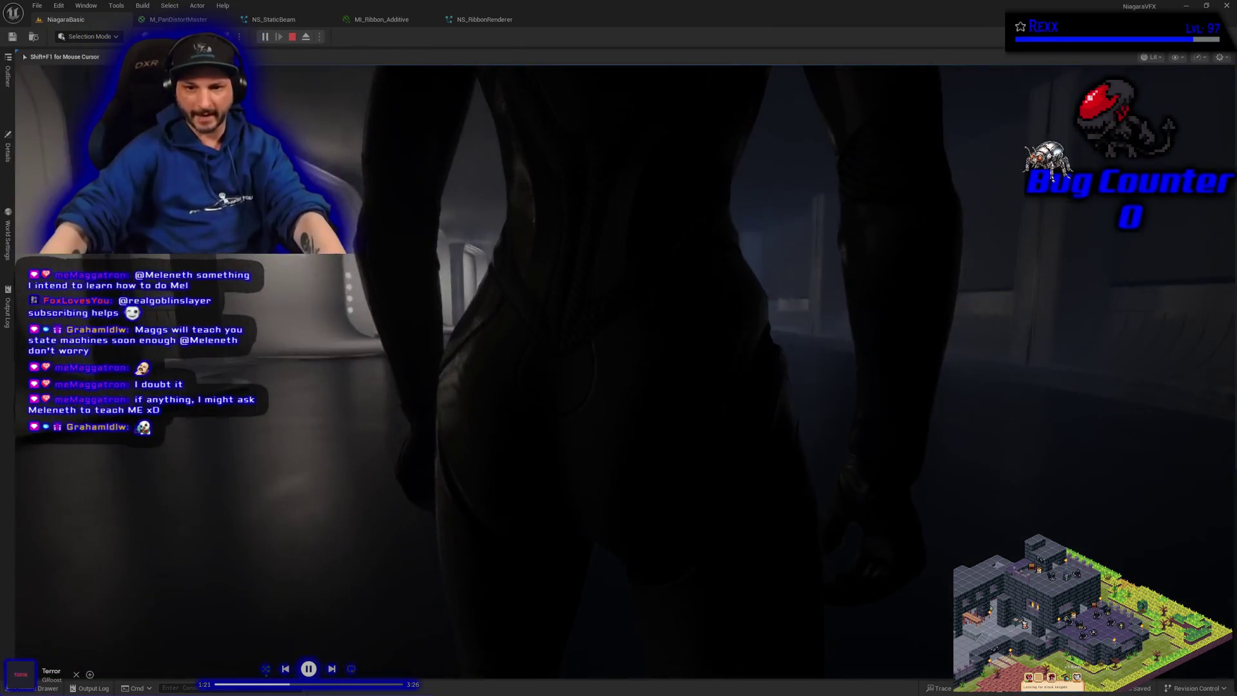
{"action": "key", "text": "w"}
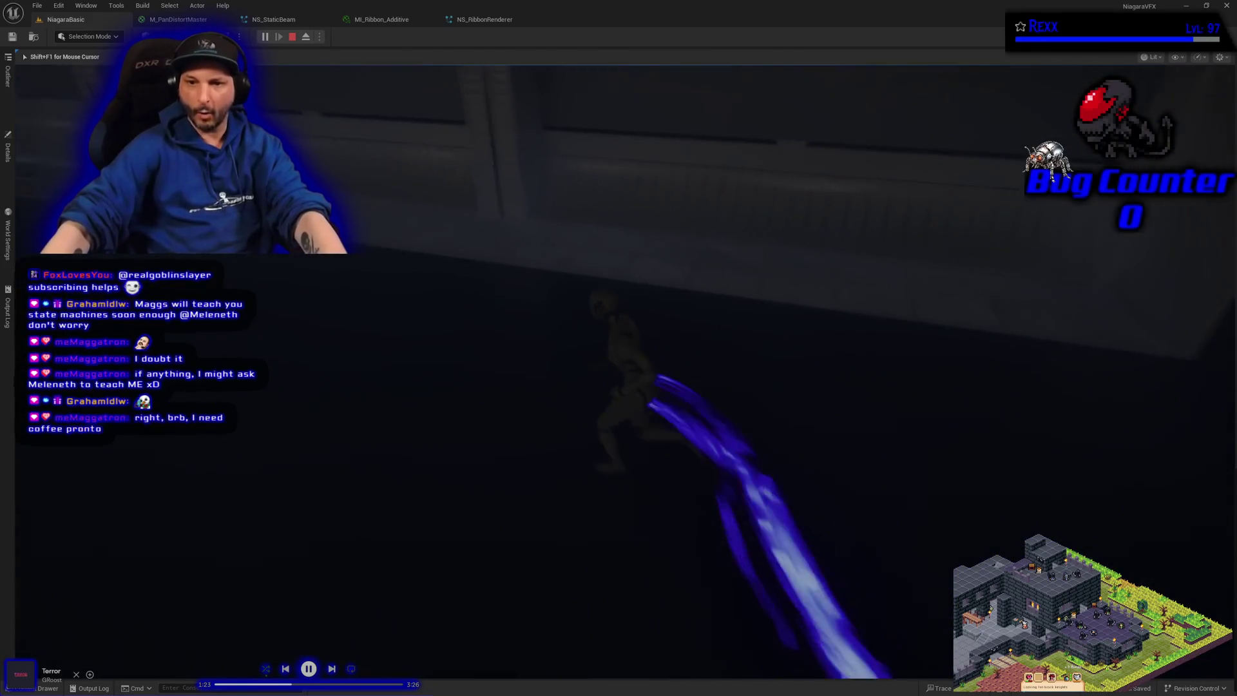
{"action": "mouse_move", "coordinate": [619, 348]}
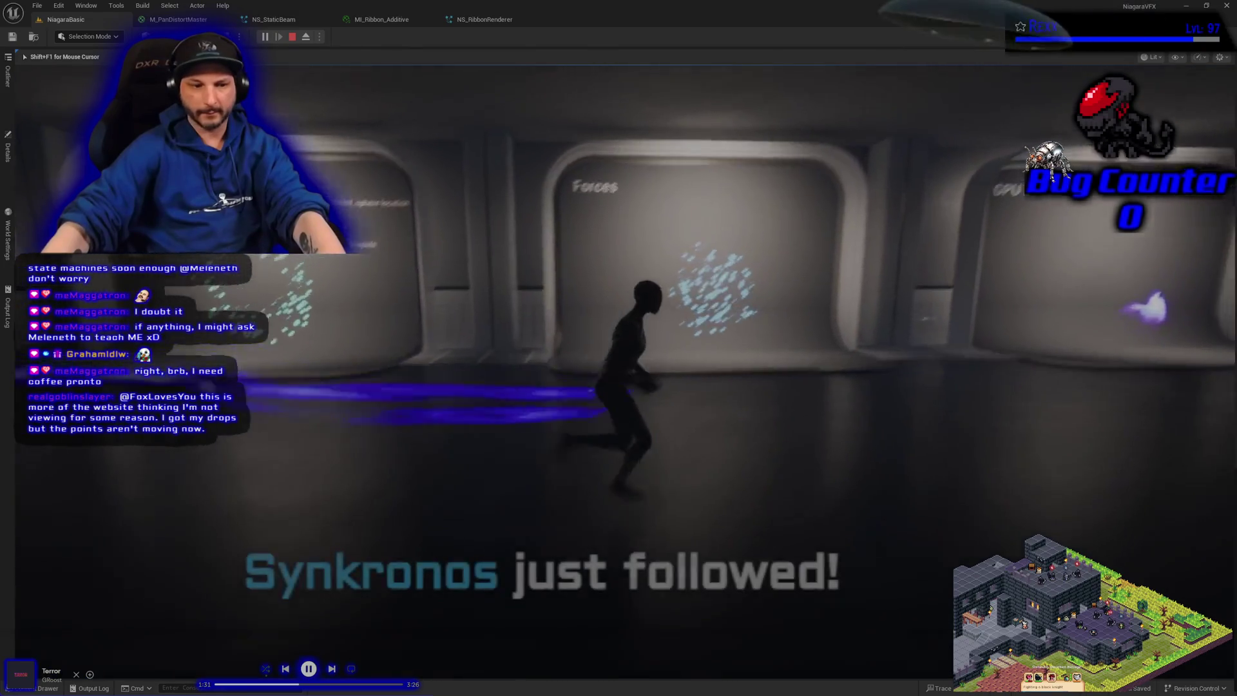
{"action": "key", "text": "space"}
{"action": "key", "text": "d"}
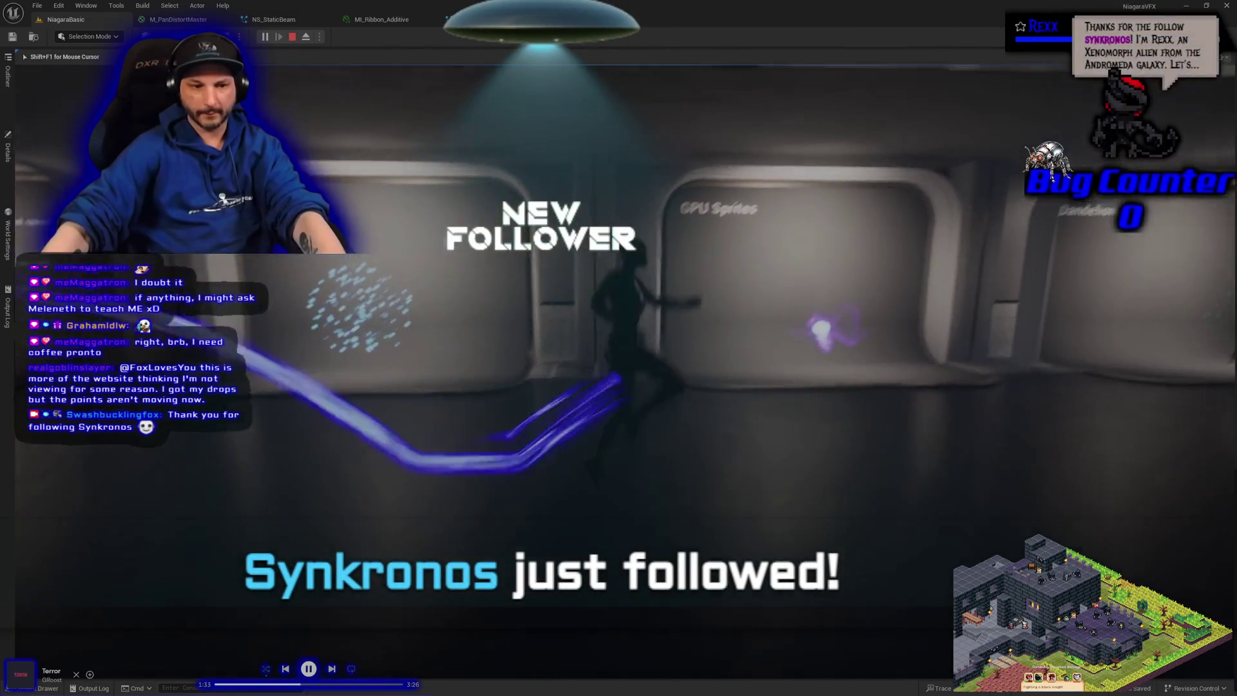
{"action": "key", "text": "d"}
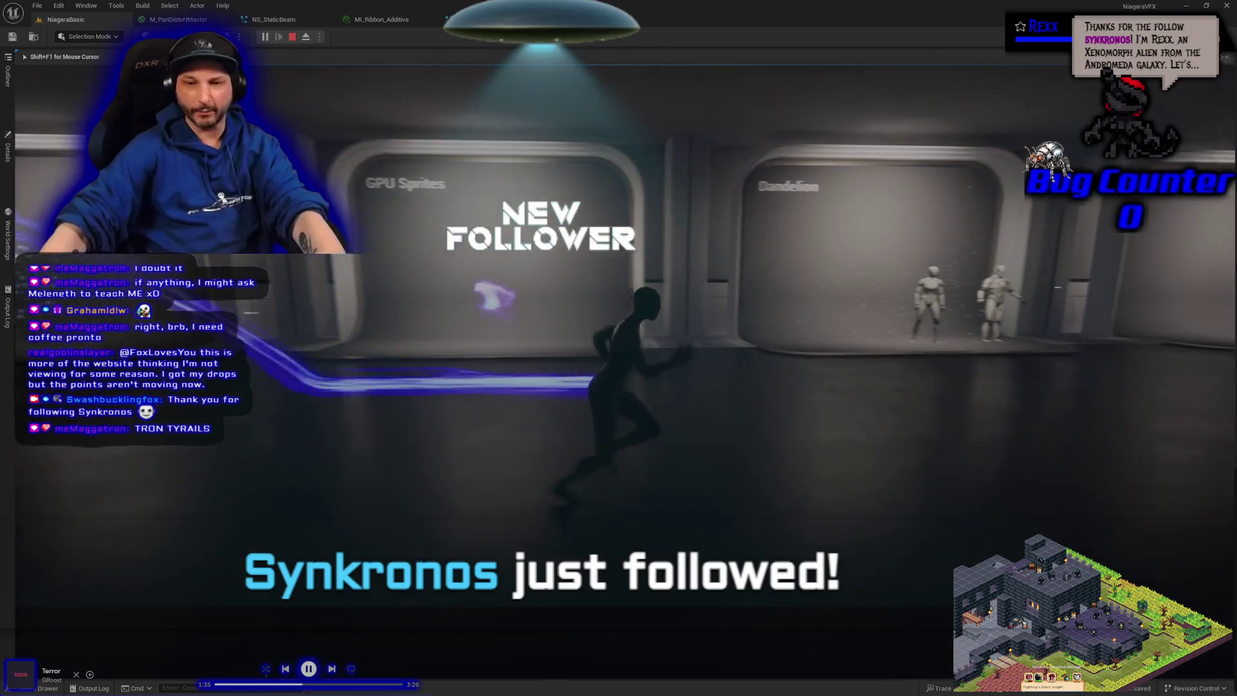
{"action": "key", "text": "d"}
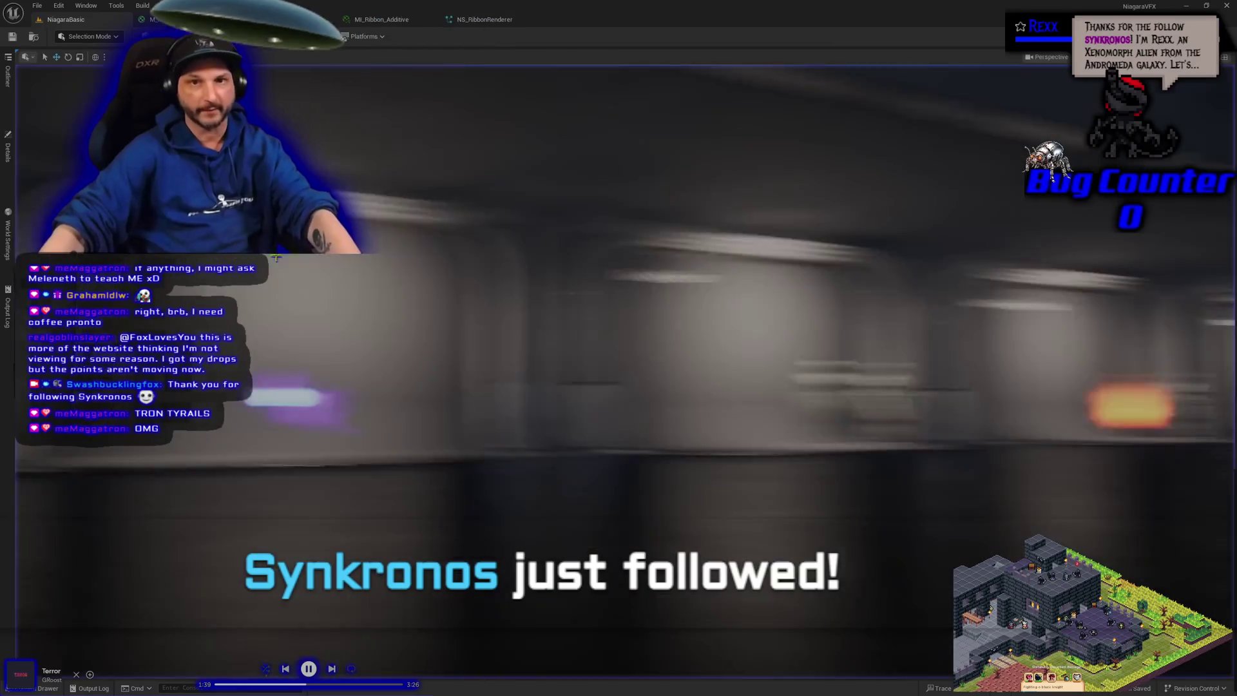
- Exit play mode and browse ribbon materials without choosing one, undoing the material reset
{"action": "key", "text": "Escape"}
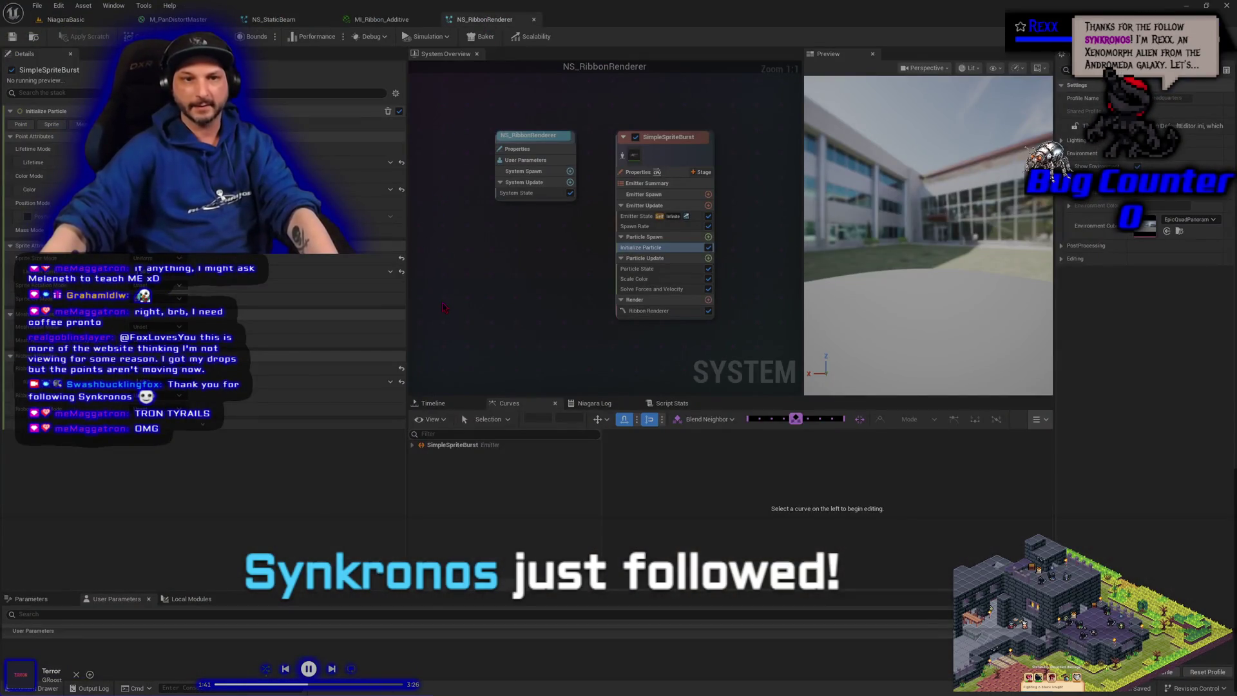
{"action": "left_click", "coordinate": [649, 310]}
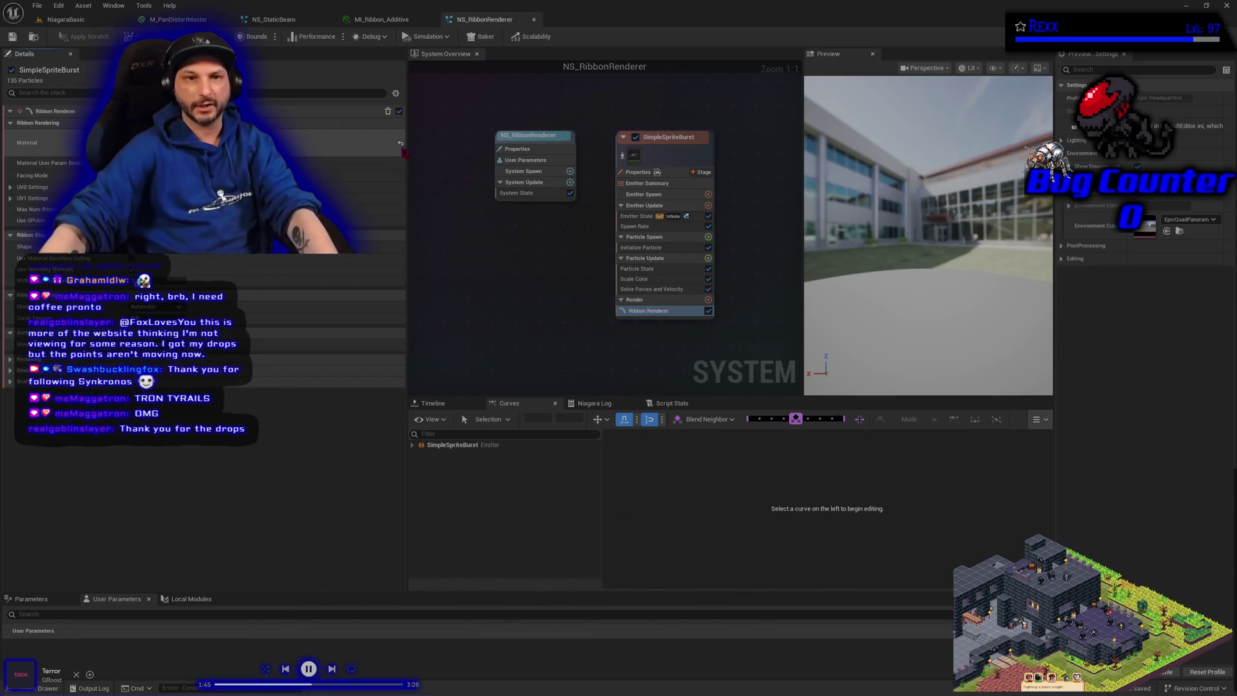
{"action": "left_click", "coordinate": [327, 156]}
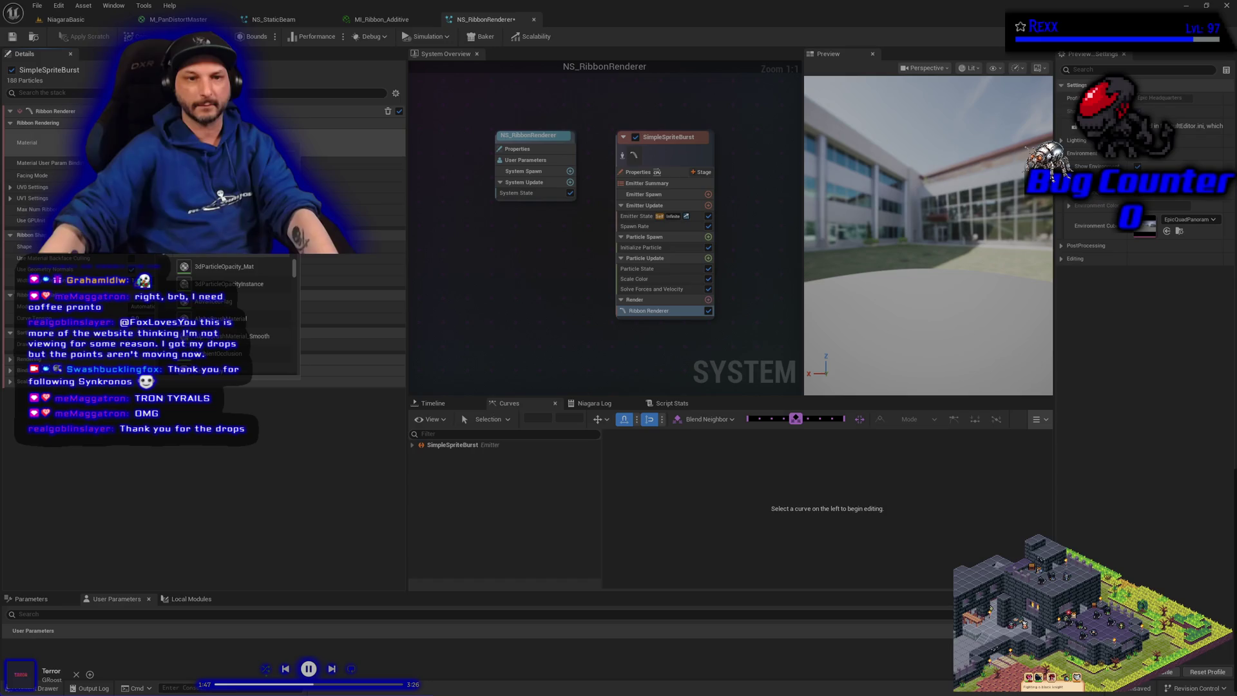
{"action": "type", "text": "Render"}
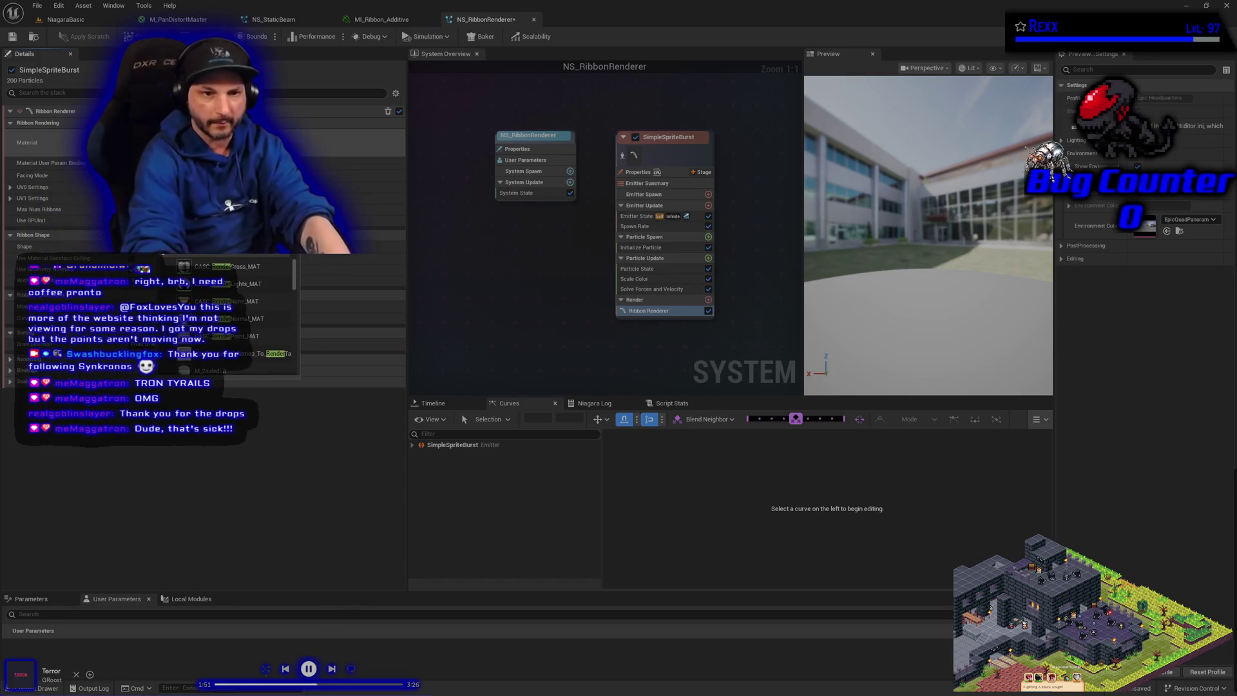
{"action": "key", "text": "BackSpace"}
{"action": "key", "text": "BackSpace"}
{"action": "key", "text": "BackSpace"}
{"action": "type", "text": "Ribbon"}
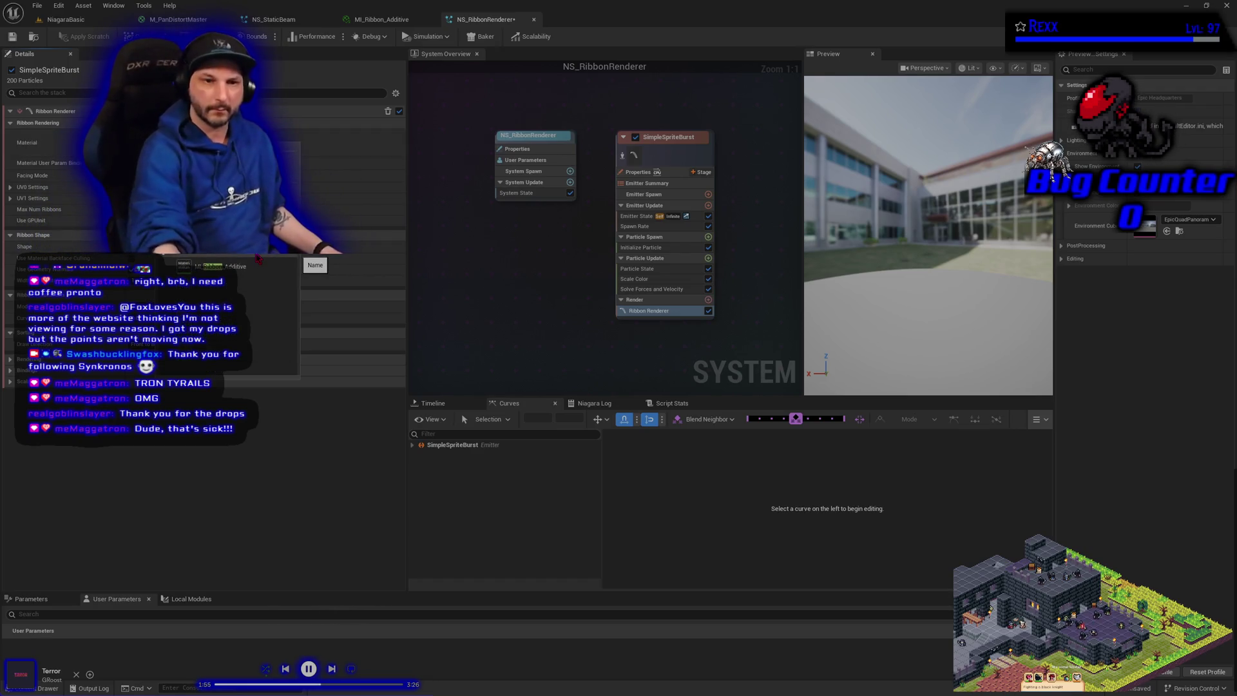
{"action": "key", "text": "BackSpace"}
{"action": "key", "text": "BackSpace"}
{"action": "key", "text": "BackSpace"}
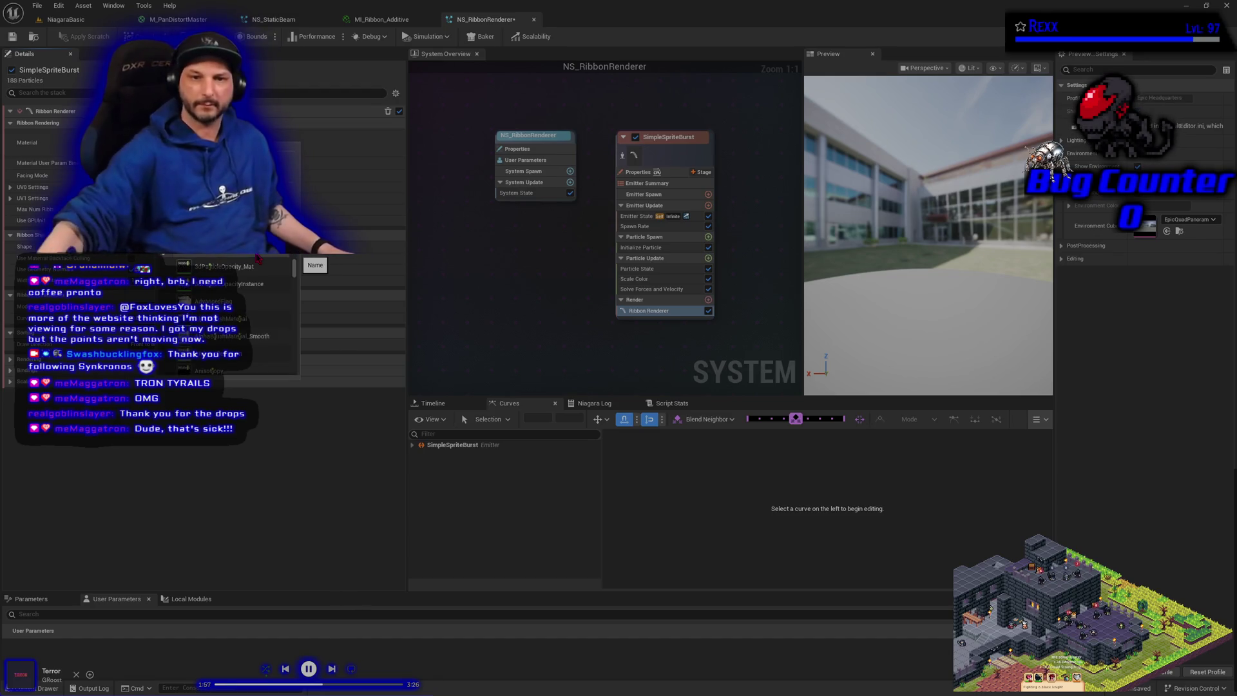
{"action": "left_click", "coordinate": [488, 298]}
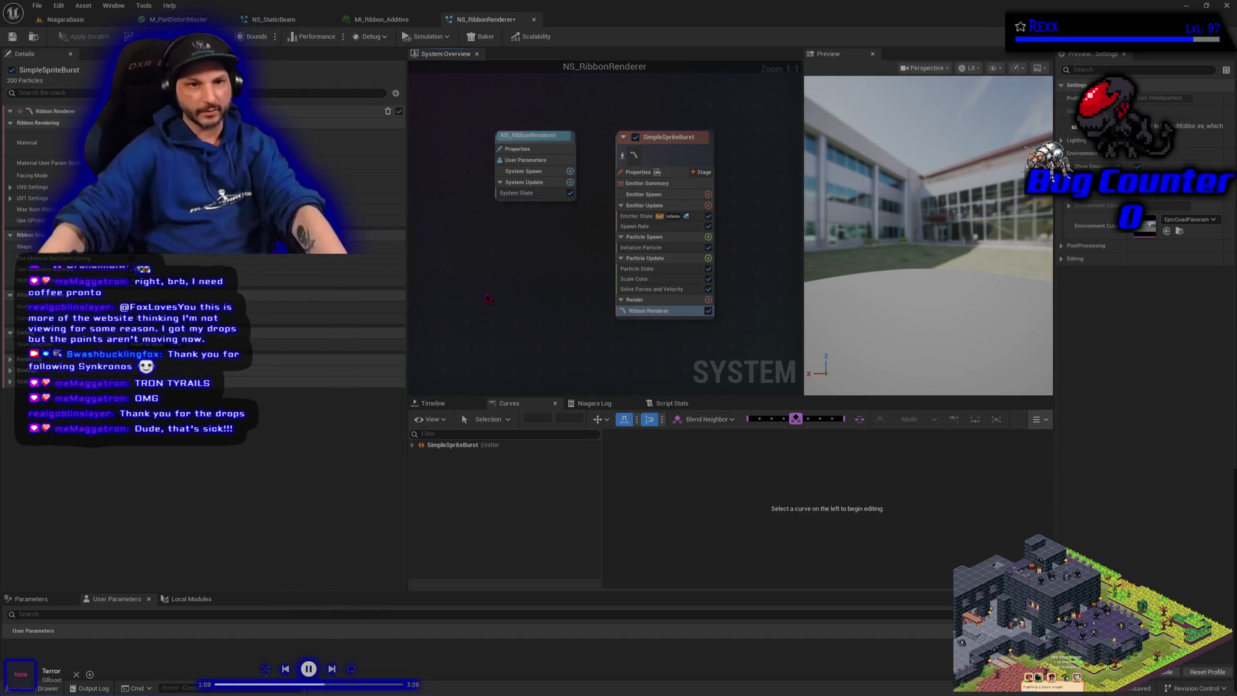
{"action": "key", "text": "ctrl+z"}
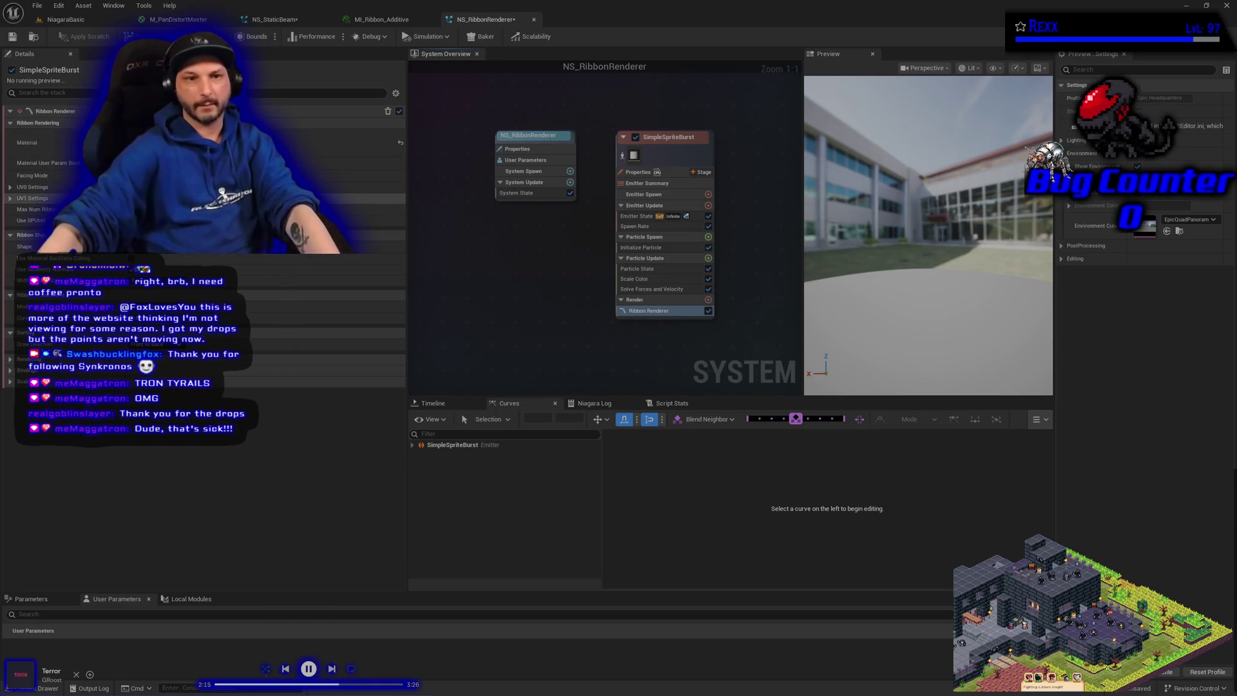
- Change an Initialize Particle setting in NS_RibbonRenderer and save the system
{"action": "left_click", "coordinate": [645, 248]}
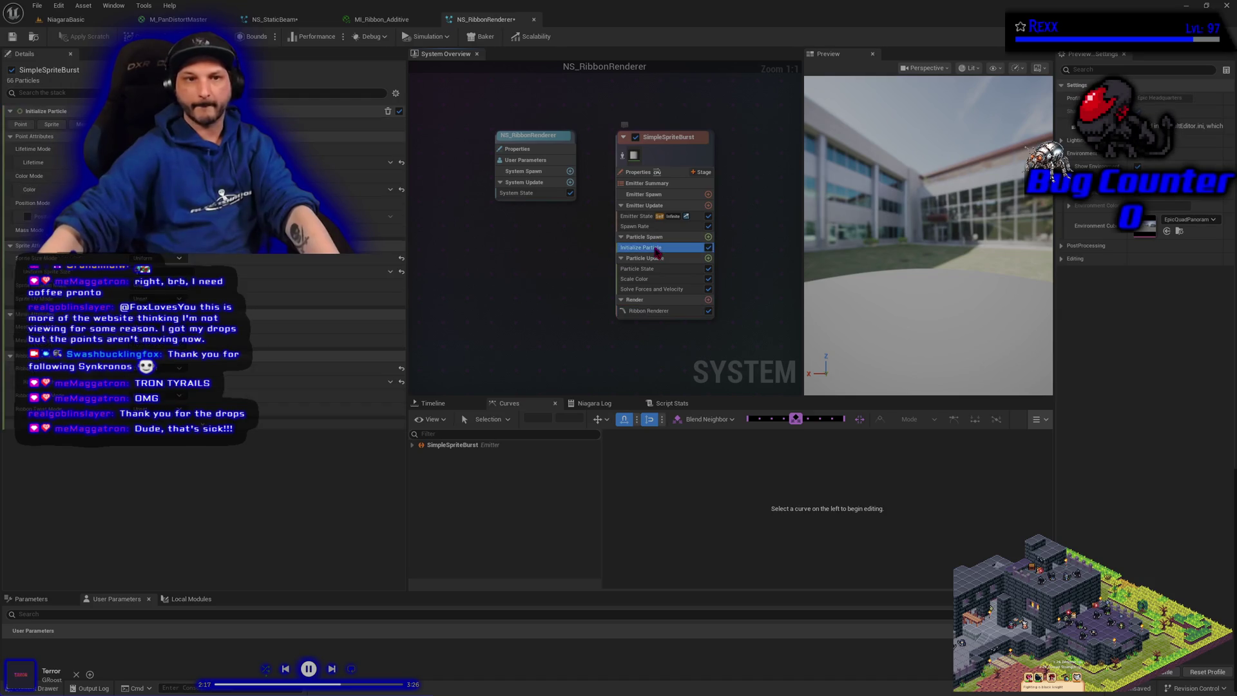
{"action": "left_click", "coordinate": [193, 382]}
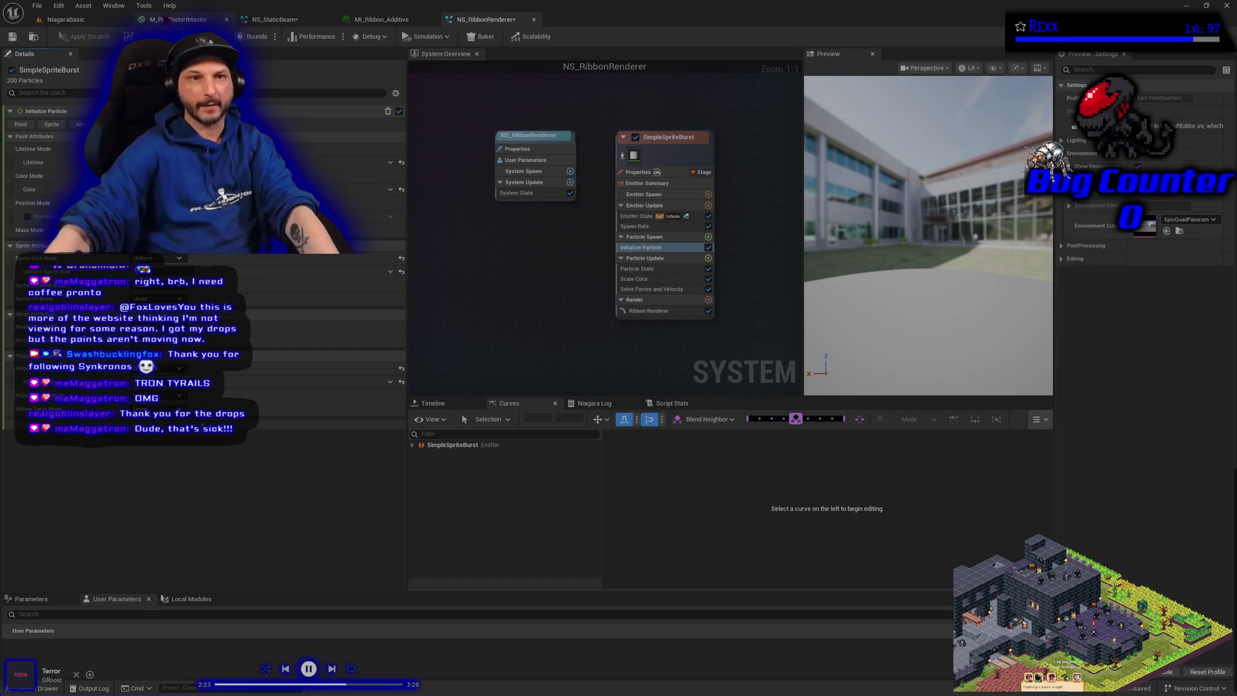
{"action": "left_click", "coordinate": [13, 37]}
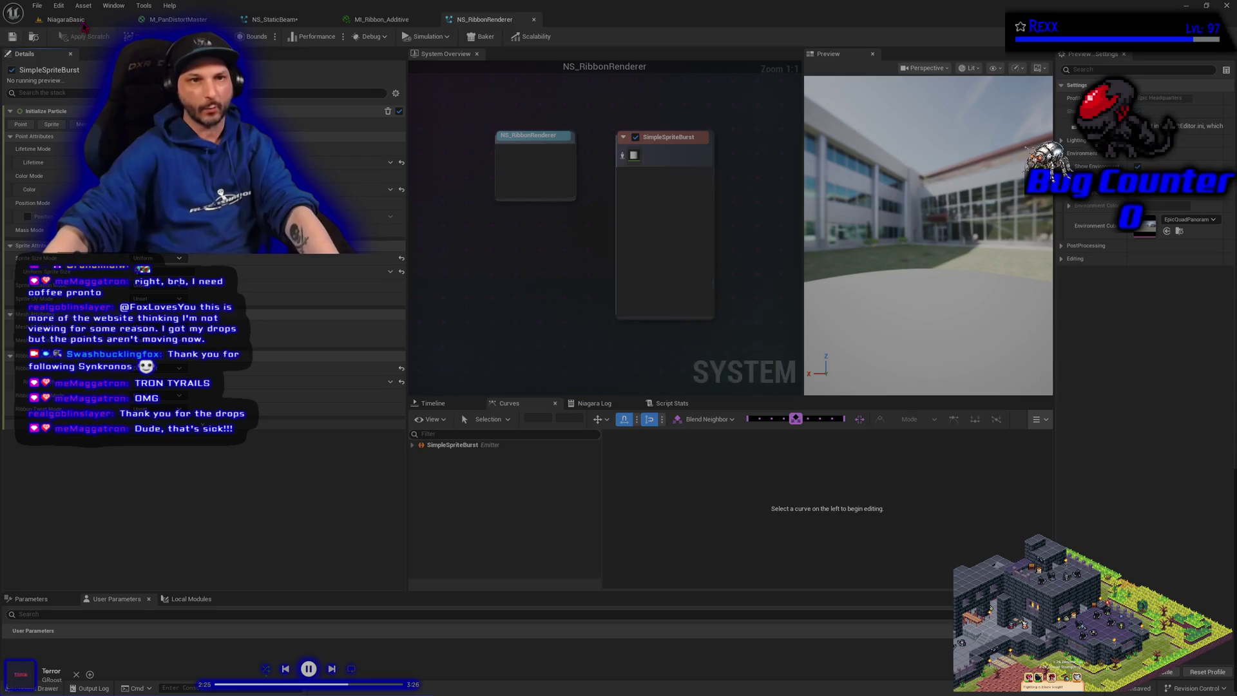
- Play-test the level to check the wide ribbon trail, then return to NS_RibbonRenderer
{"action": "left_click", "coordinate": [64, 20]}
{"action": "left_click", "coordinate": [265, 37]}
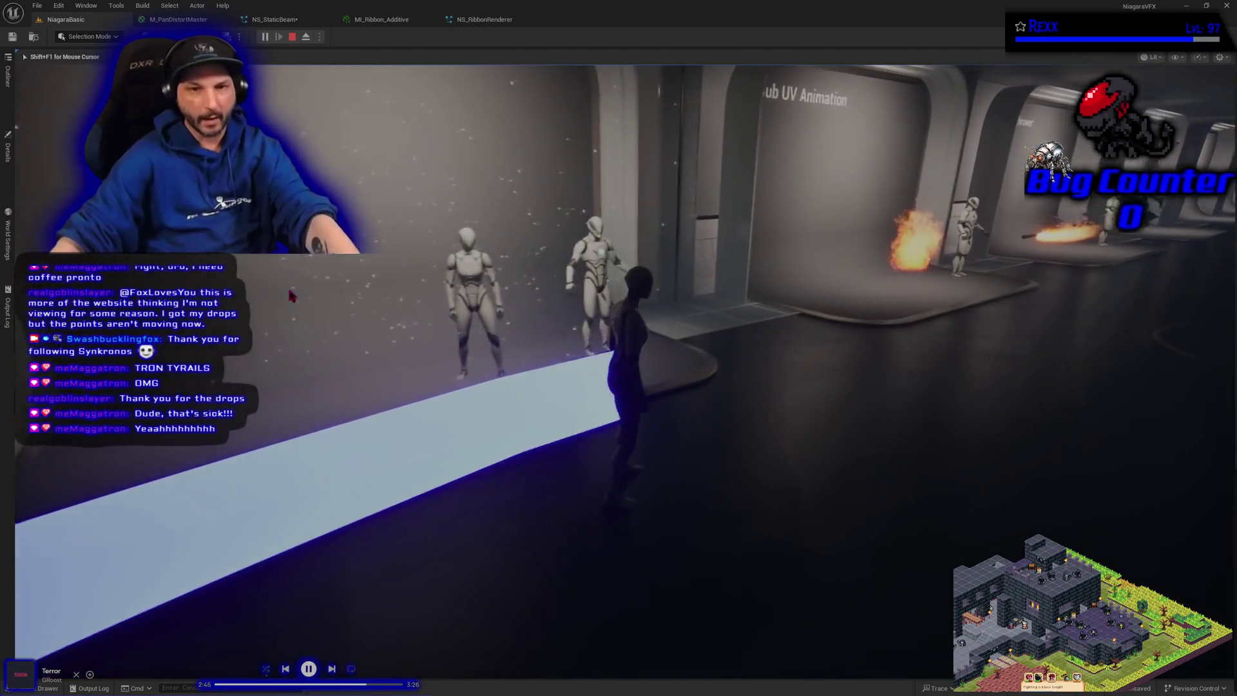
{"action": "key", "text": "Escape"}
{"action": "left_click", "coordinate": [484, 19]}
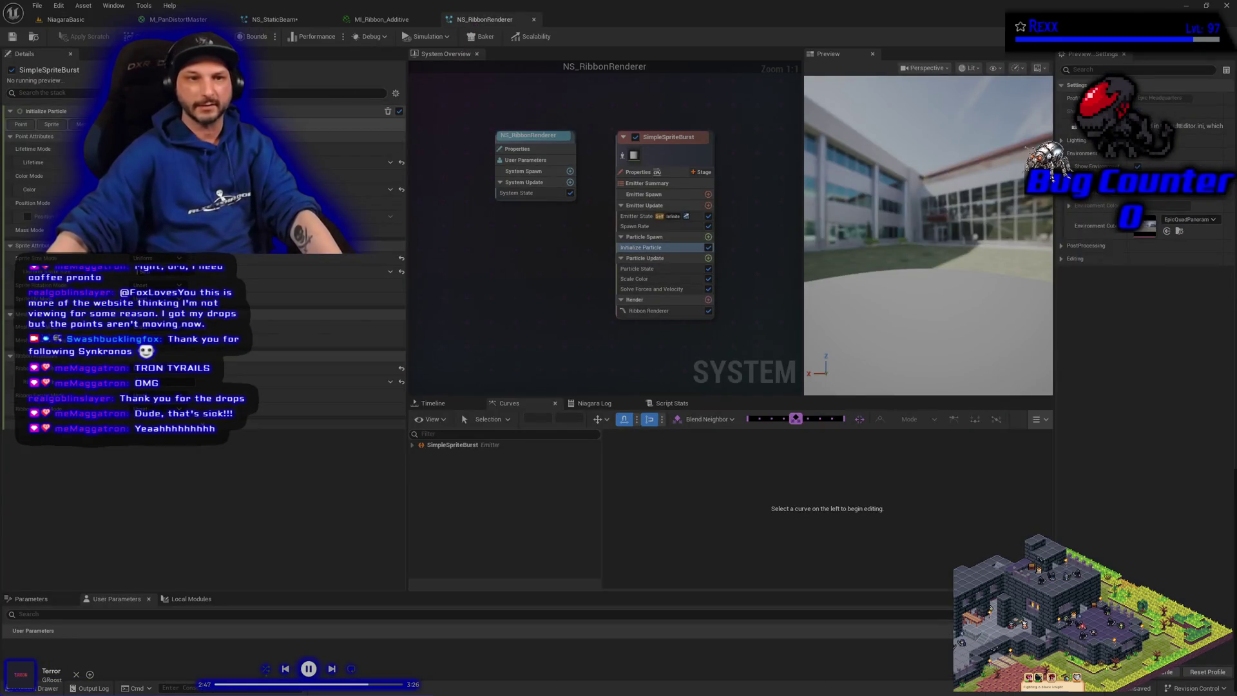
- Set the Ribbon Renderer material to MI_Ribbon_Additive via a 'ribbon' search and save NS_RibbonRenderer
{"action": "left_click", "coordinate": [651, 310]}
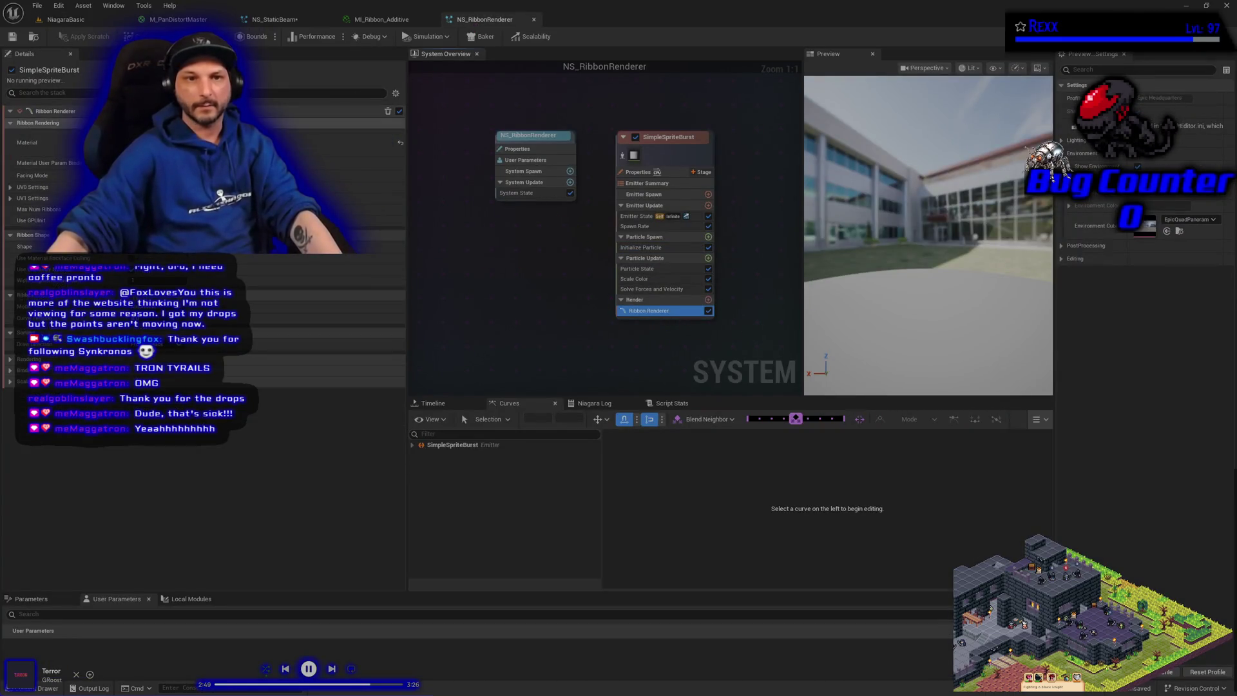
{"action": "left_click", "coordinate": [321, 149]}
{"action": "type", "text": "ribbon"}
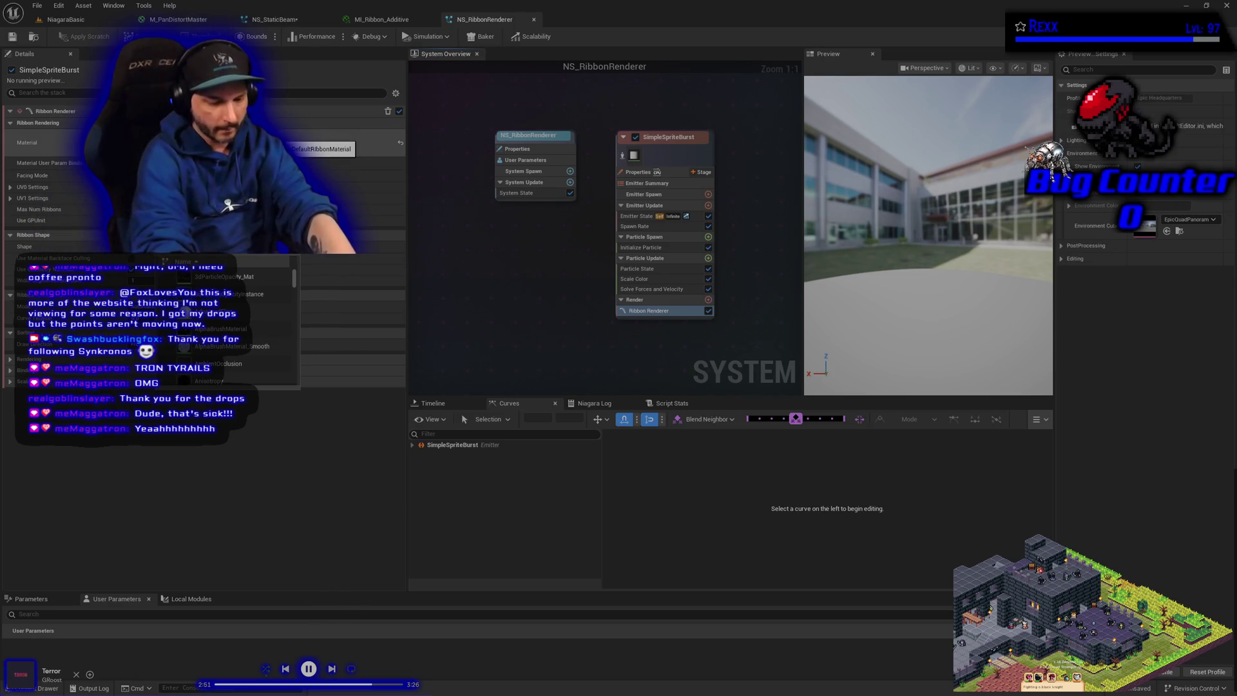
{"action": "key", "text": "Return"}
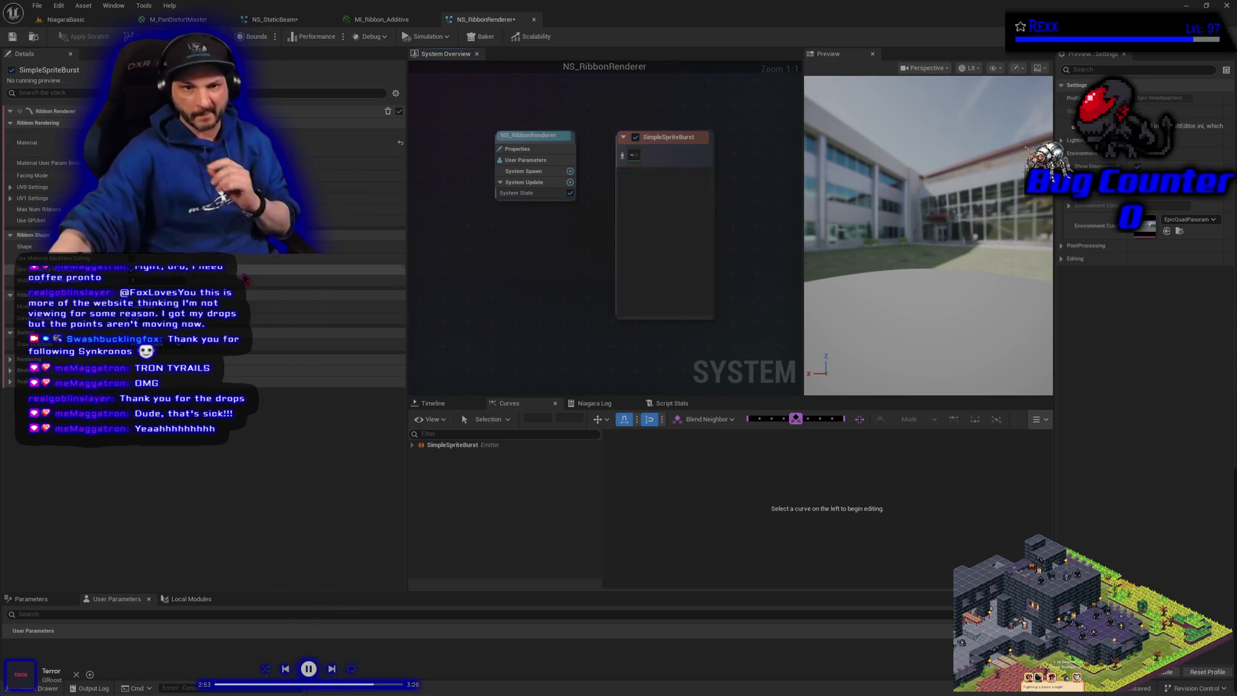
{"action": "left_click", "coordinate": [37, 6]}
{"action": "left_click", "coordinate": [59, 72]}
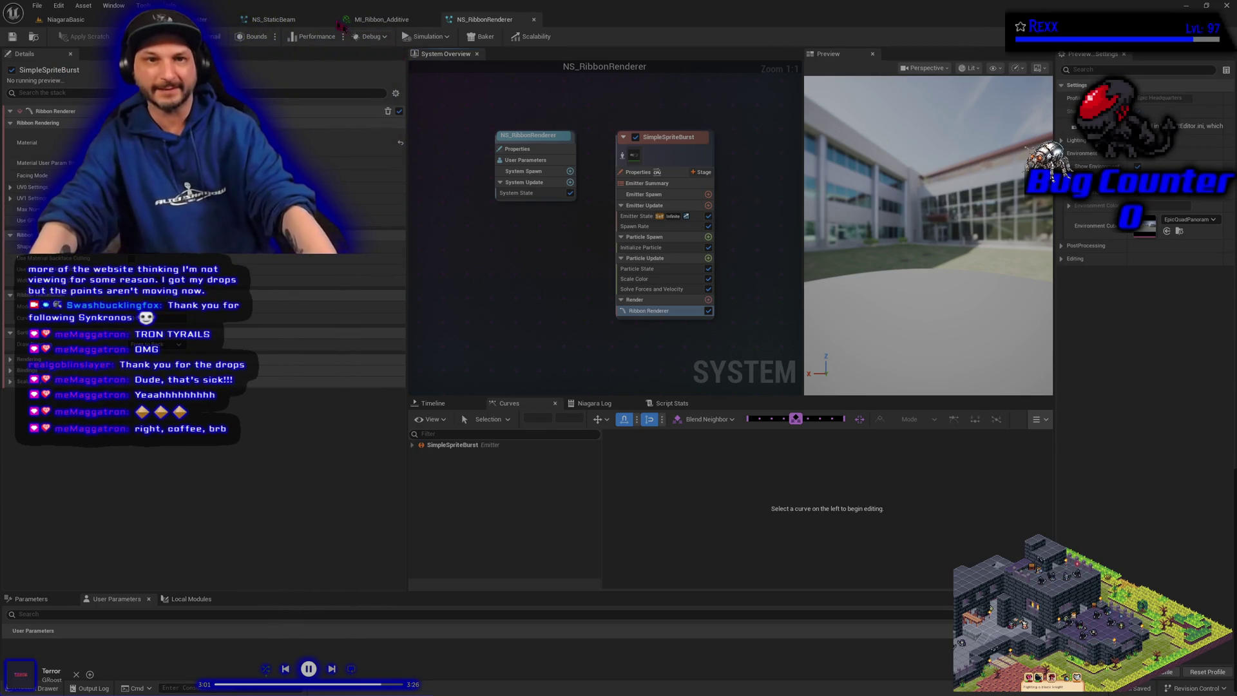
{"action": "key", "text": "ctrl+Tab"}
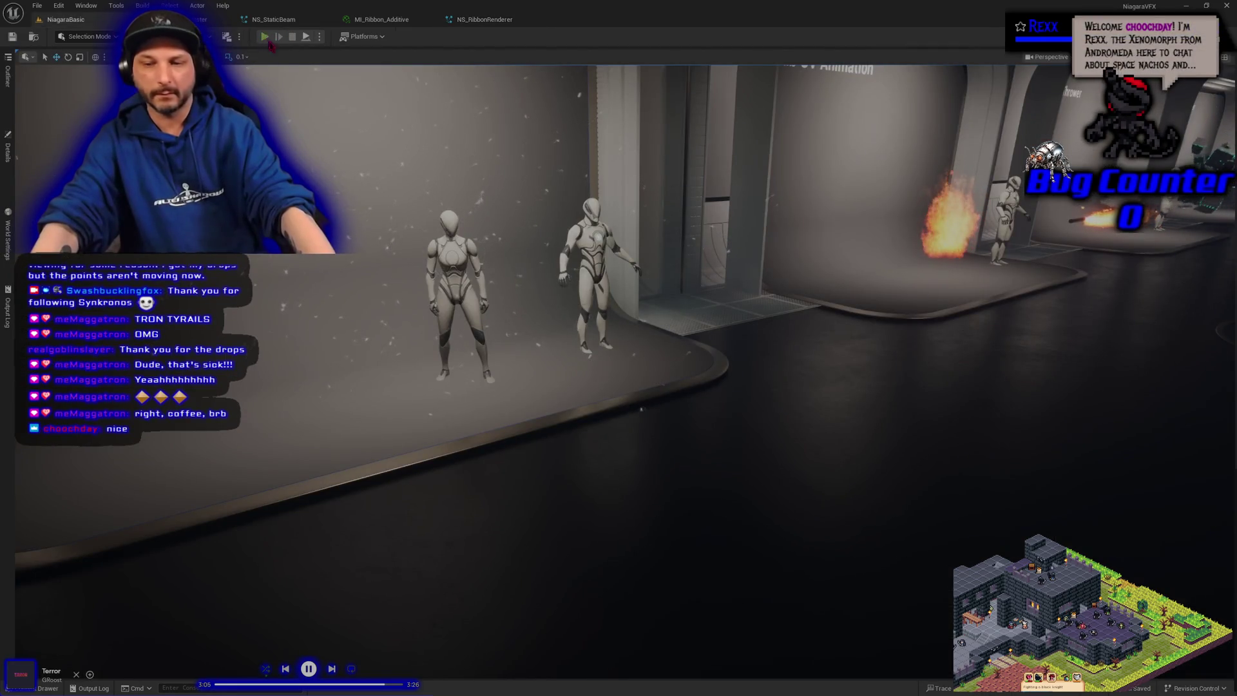
- Play in editor, run right, jump and run down the corridor to watch the ribbon, then stop
{"action": "left_click", "coordinate": [264, 37]}
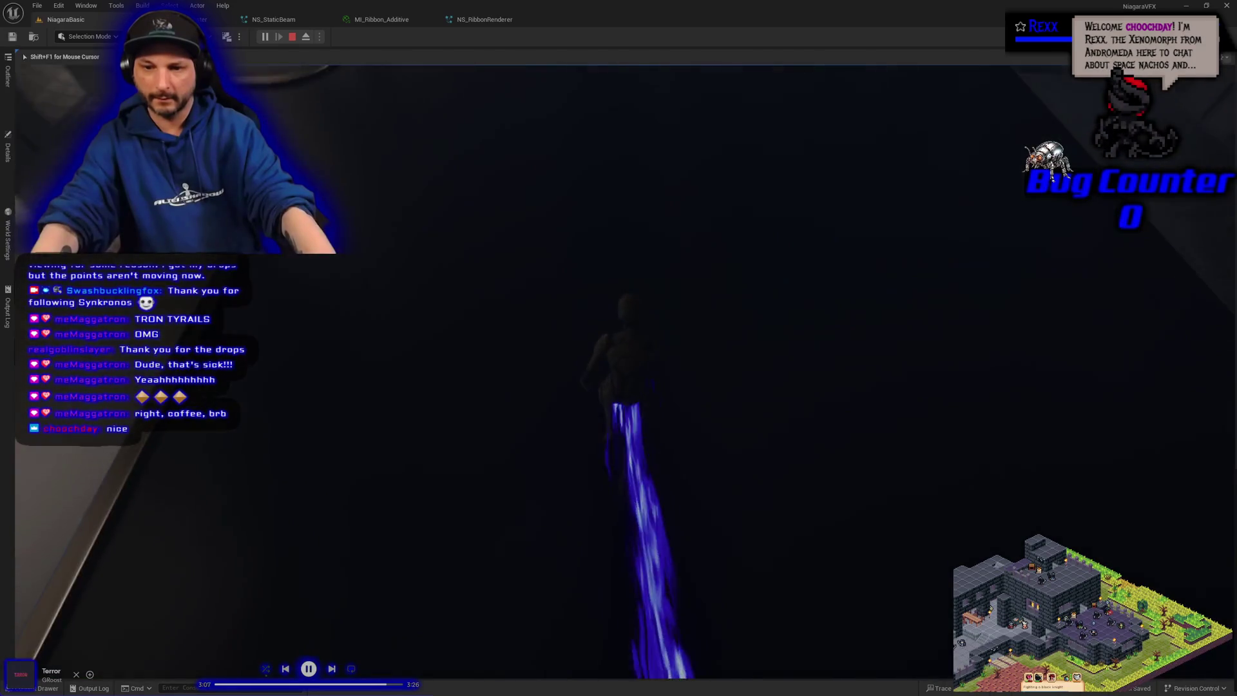
{"action": "key", "text": "d"}
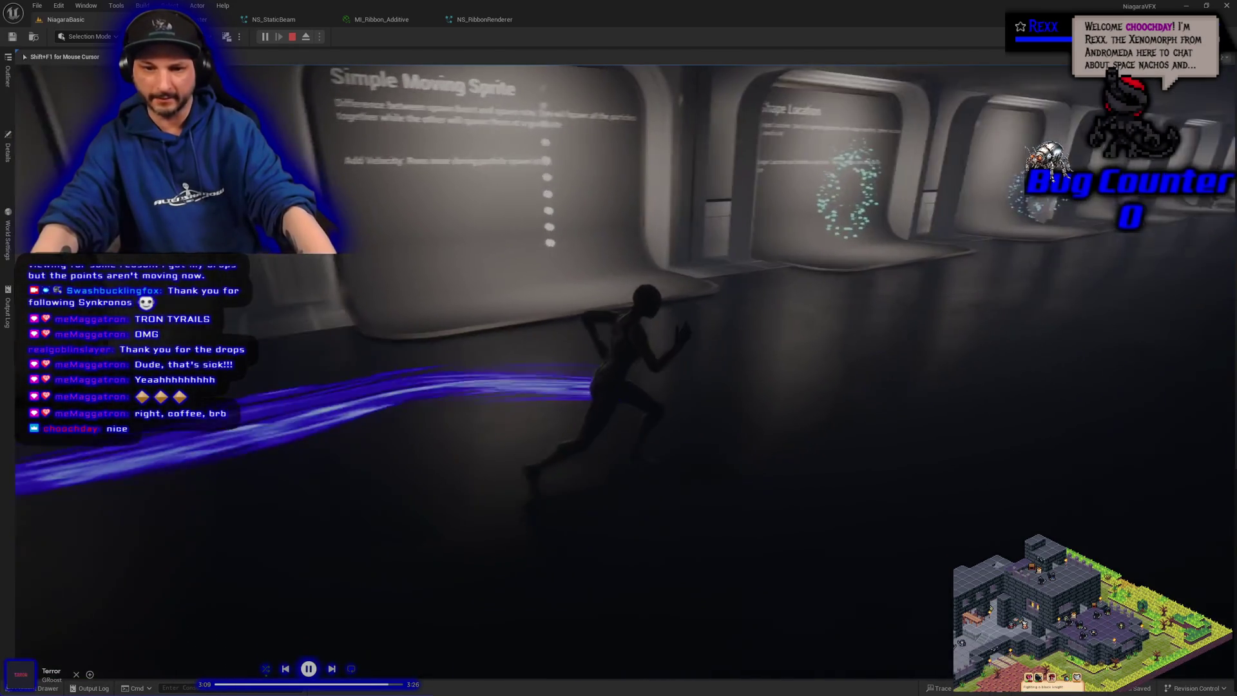
{"action": "key", "text": "space"}
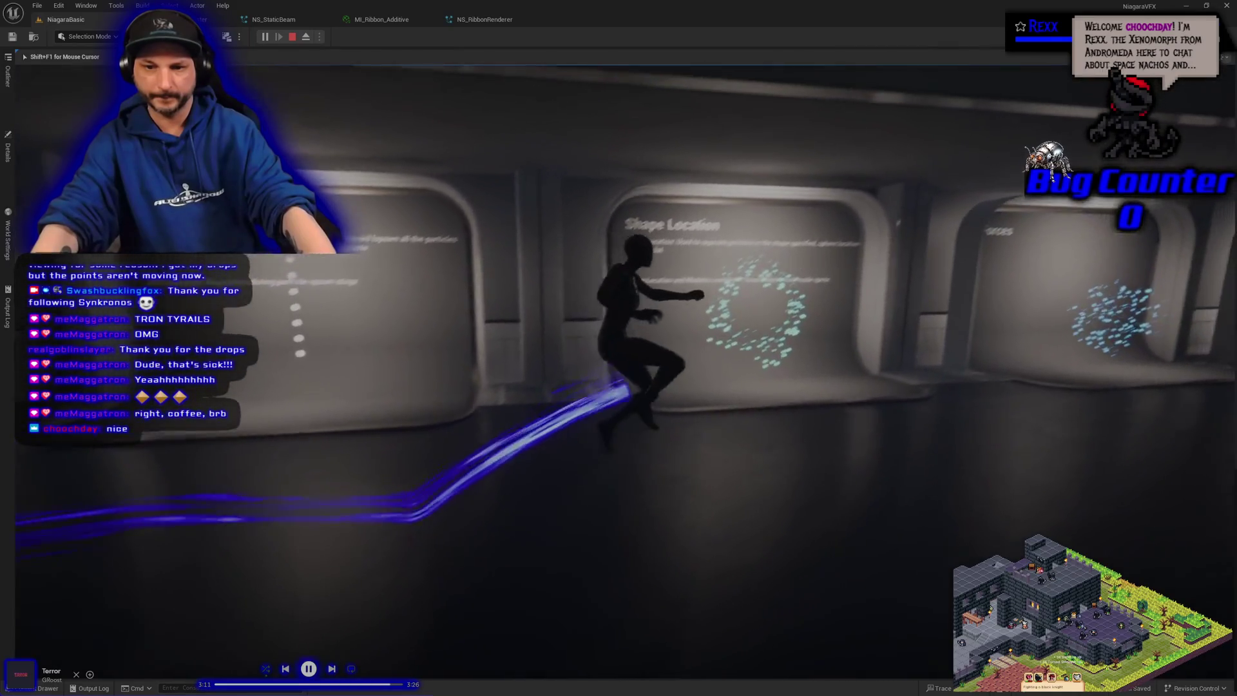
{"action": "key", "text": "w"}
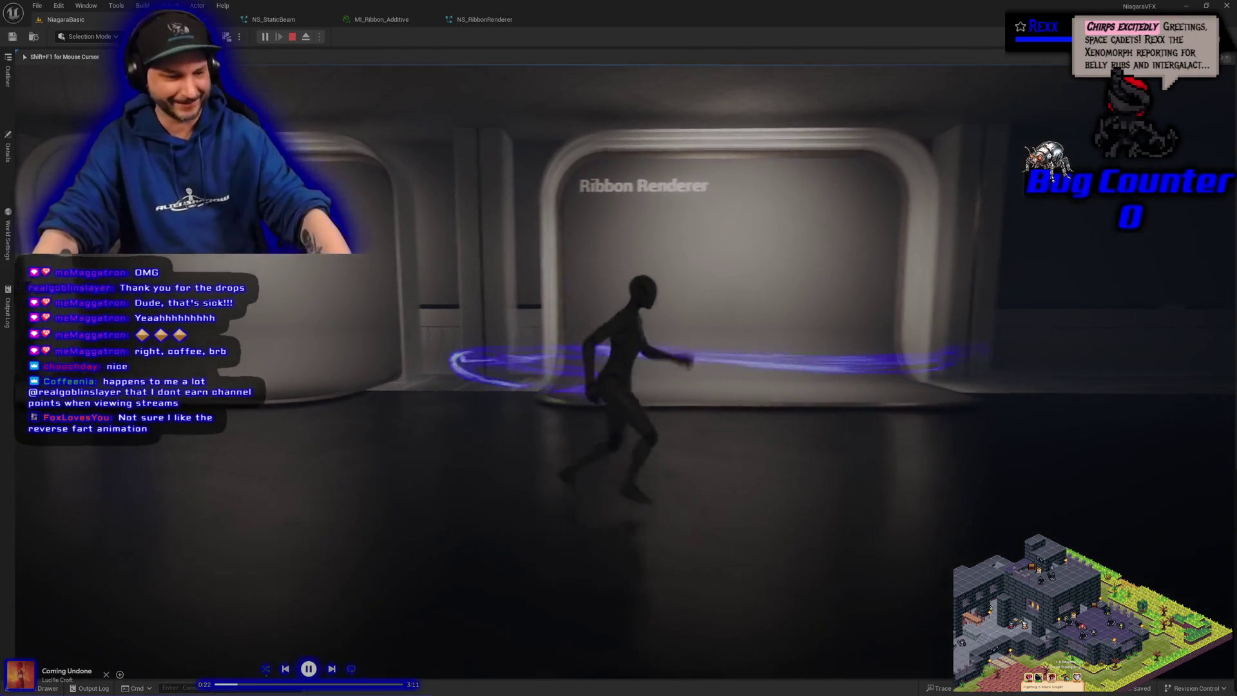
{"action": "key", "text": "Escape"}
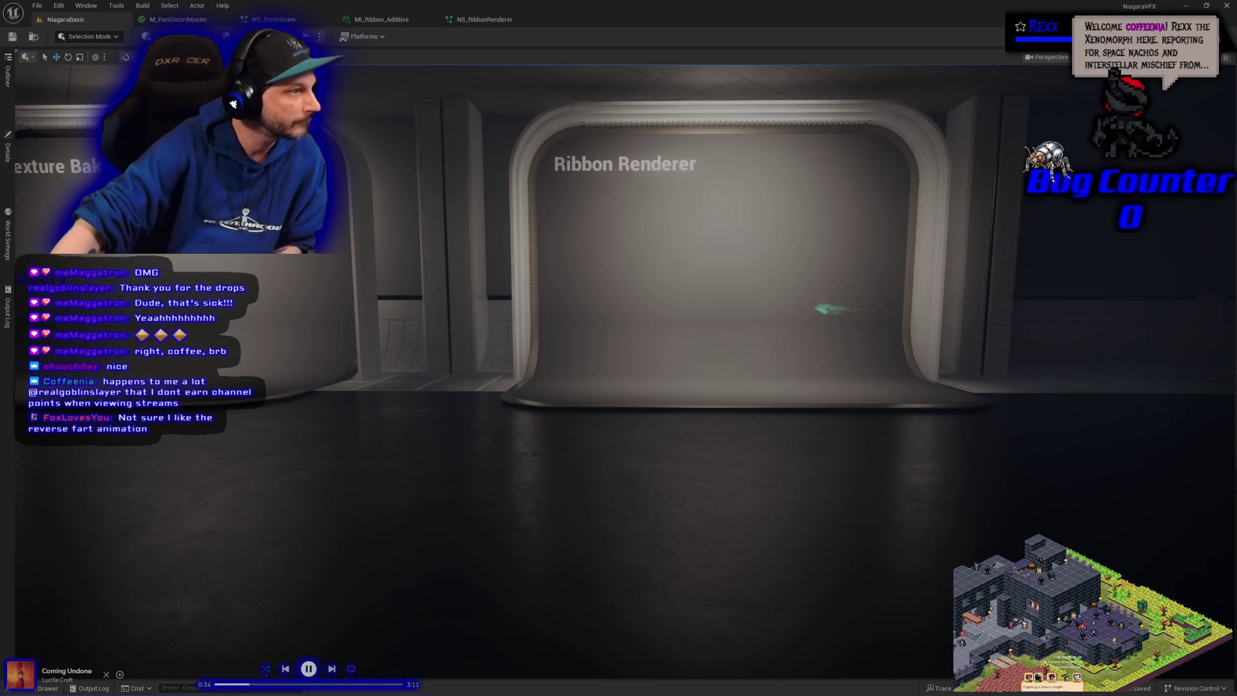
- Switch to the MI_Ribbon_Additive material instance and bring up the asset browser
{"action": "left_click", "coordinate": [361, 22]}
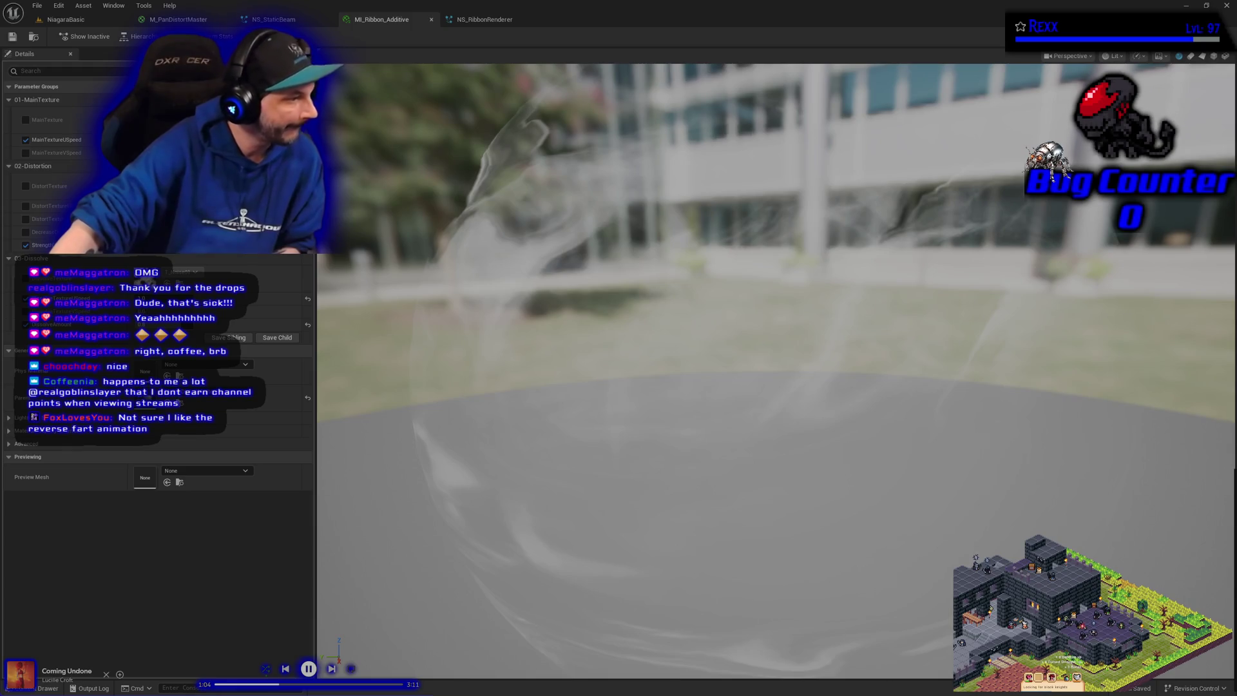
{"action": "key", "text": "ctrl+space"}
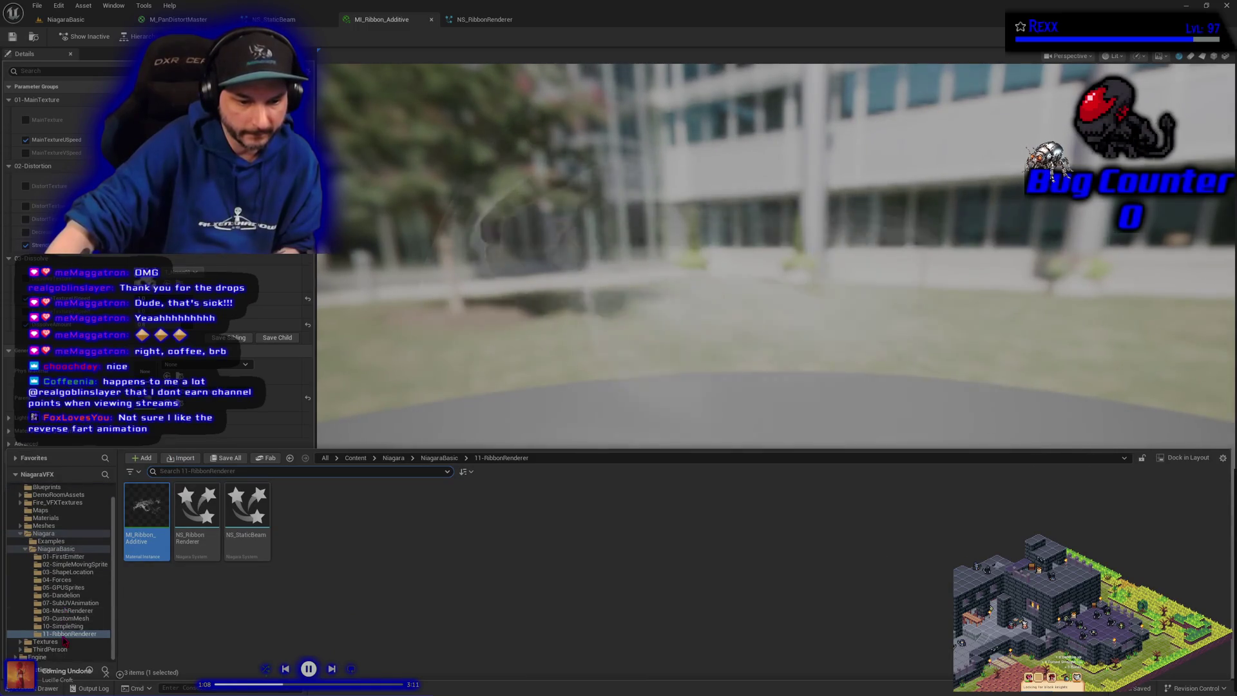
- Create a folder named 'Noise' inside Textures and open it
{"action": "left_click", "coordinate": [45, 641]}
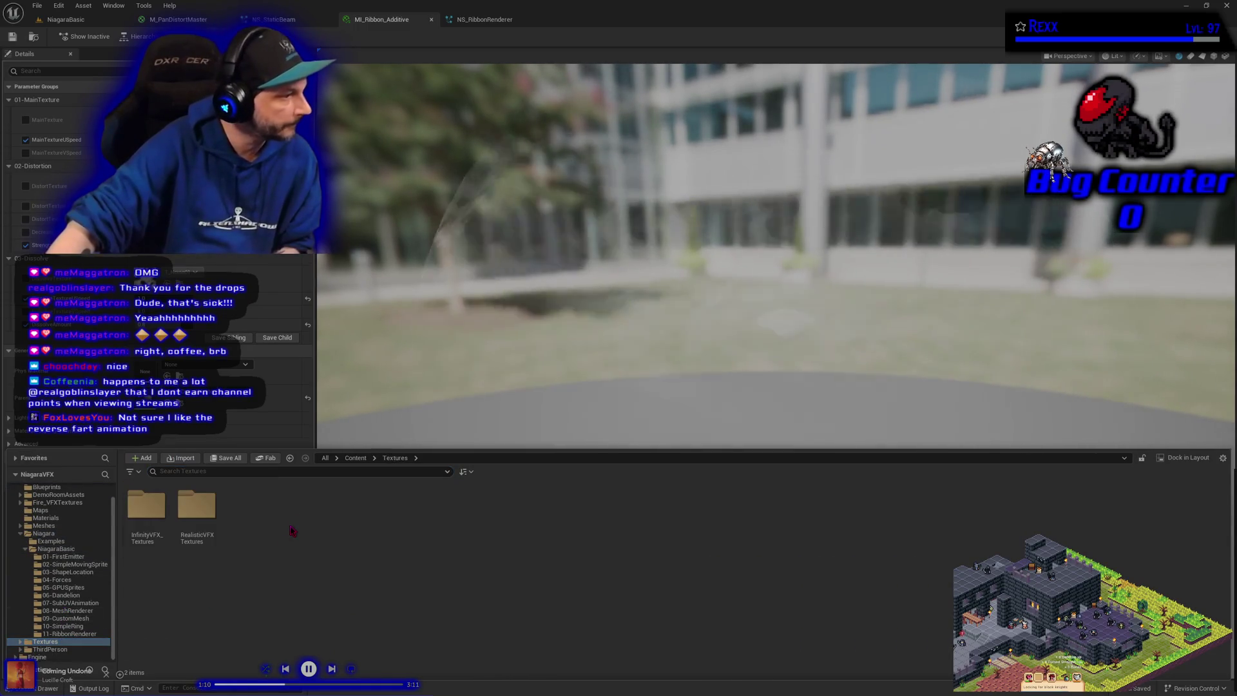
{"action": "right_click", "coordinate": [292, 530]}
{"action": "left_click", "coordinate": [348, 188]}
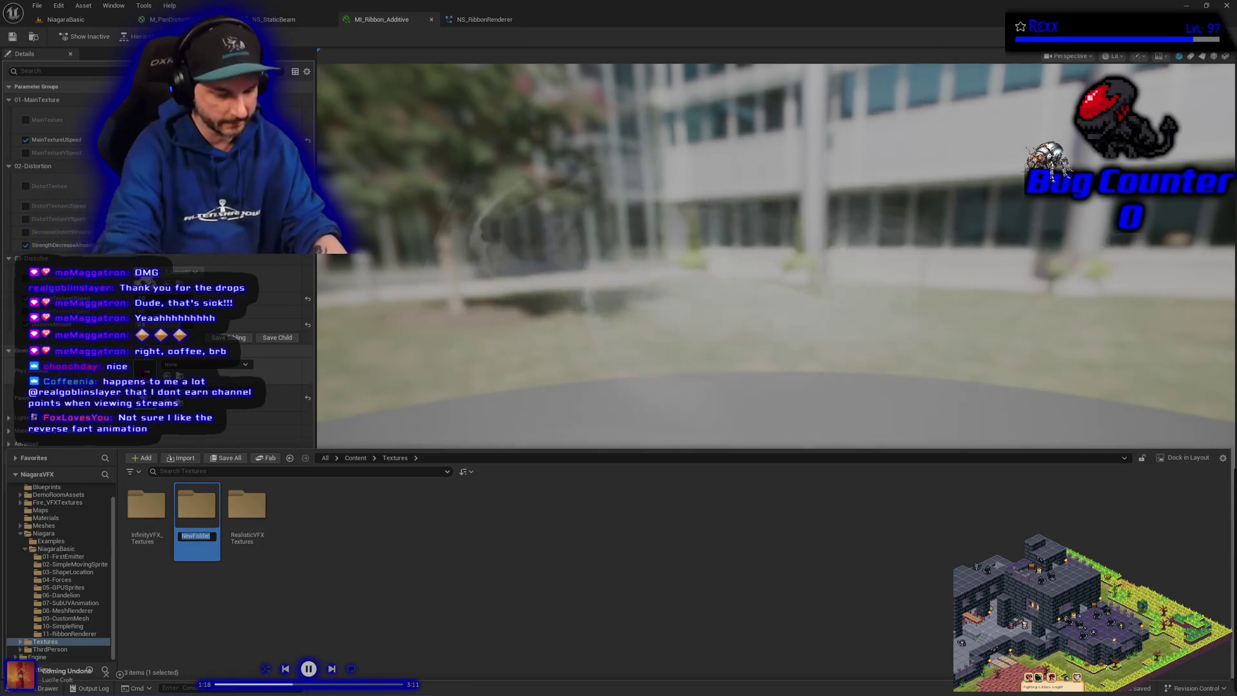
{"action": "type", "text": "Noise"}
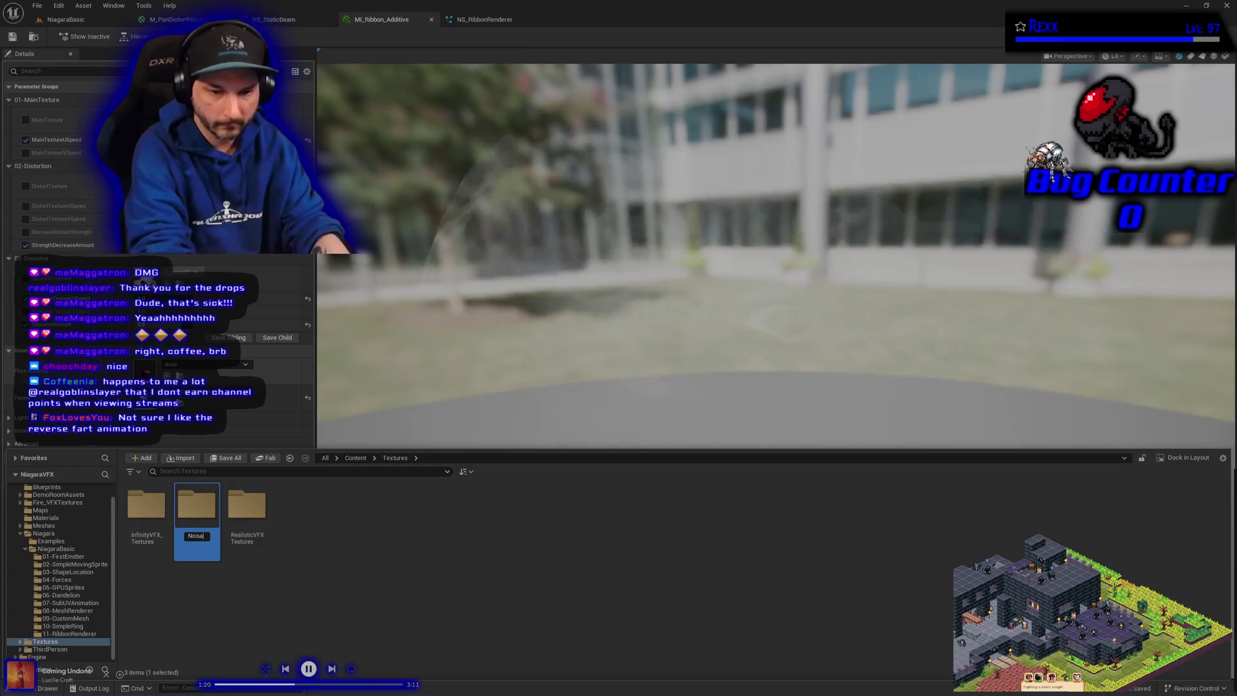
{"action": "key", "text": "Return"}
{"action": "key", "text": "Return"}
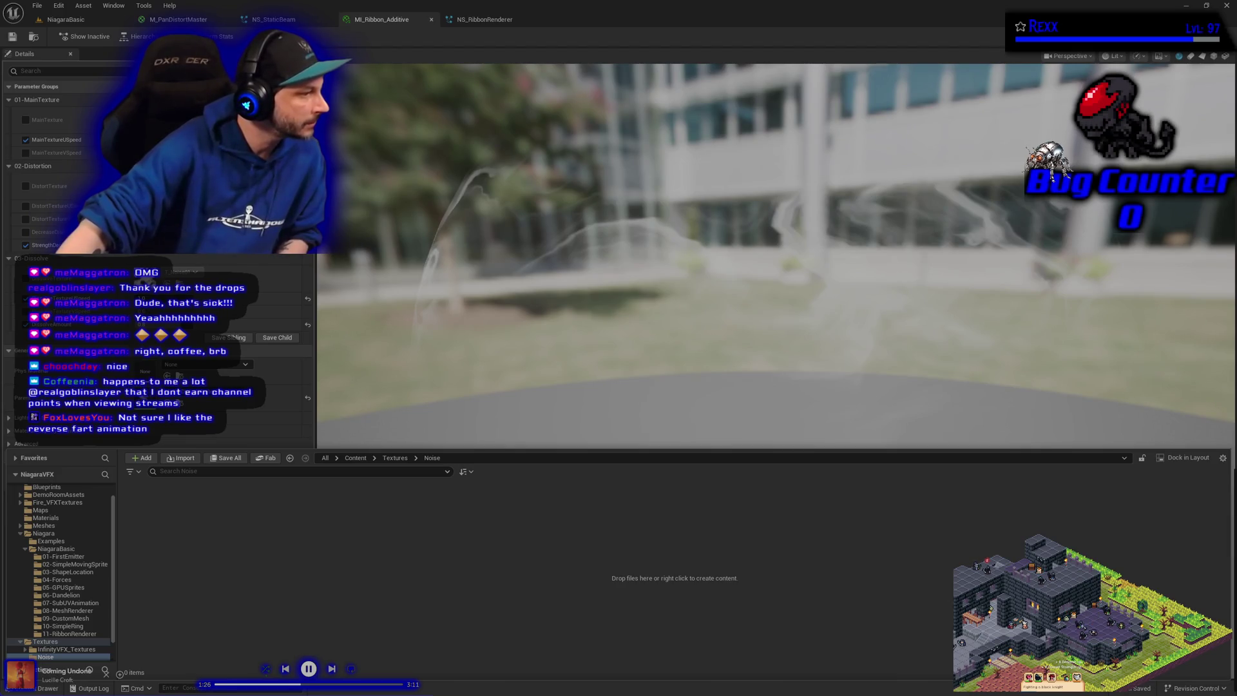
- Create a 'PerlinNoise' folder inside Noise and open it
{"action": "right_click", "coordinate": [245, 586]}
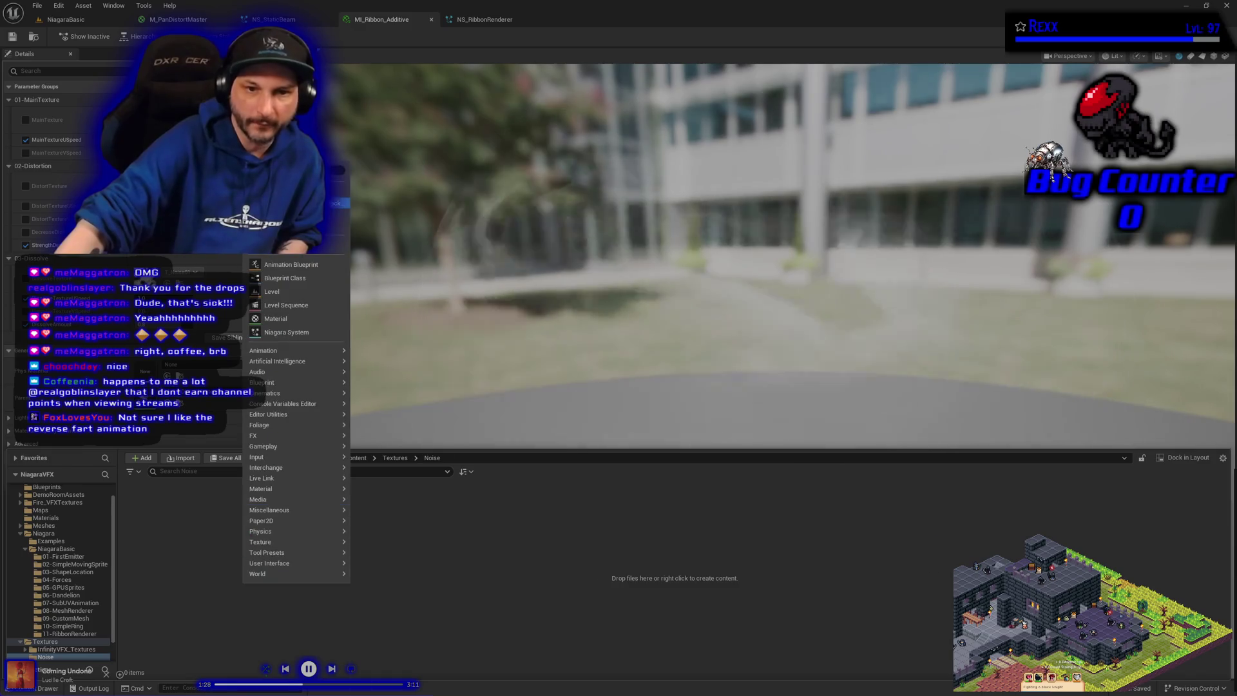
{"action": "left_click", "coordinate": [277, 187]}
{"action": "type", "text": "Perli"}
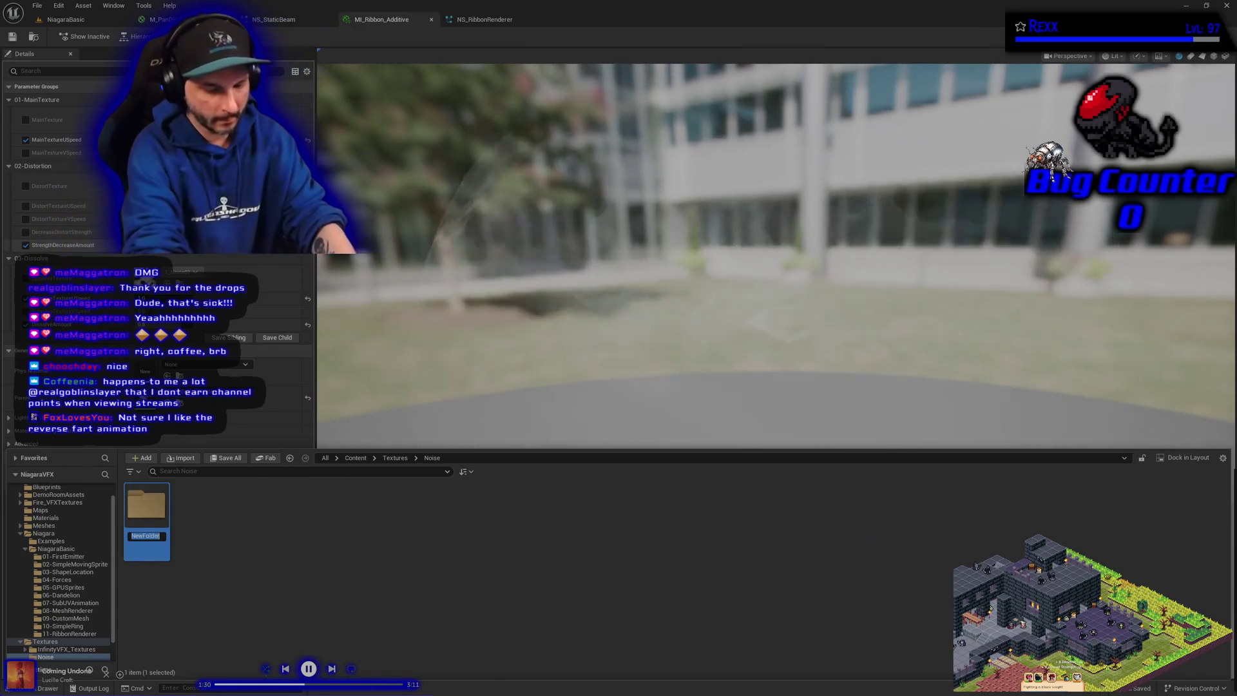
{"action": "type", "text": "nNoise"}
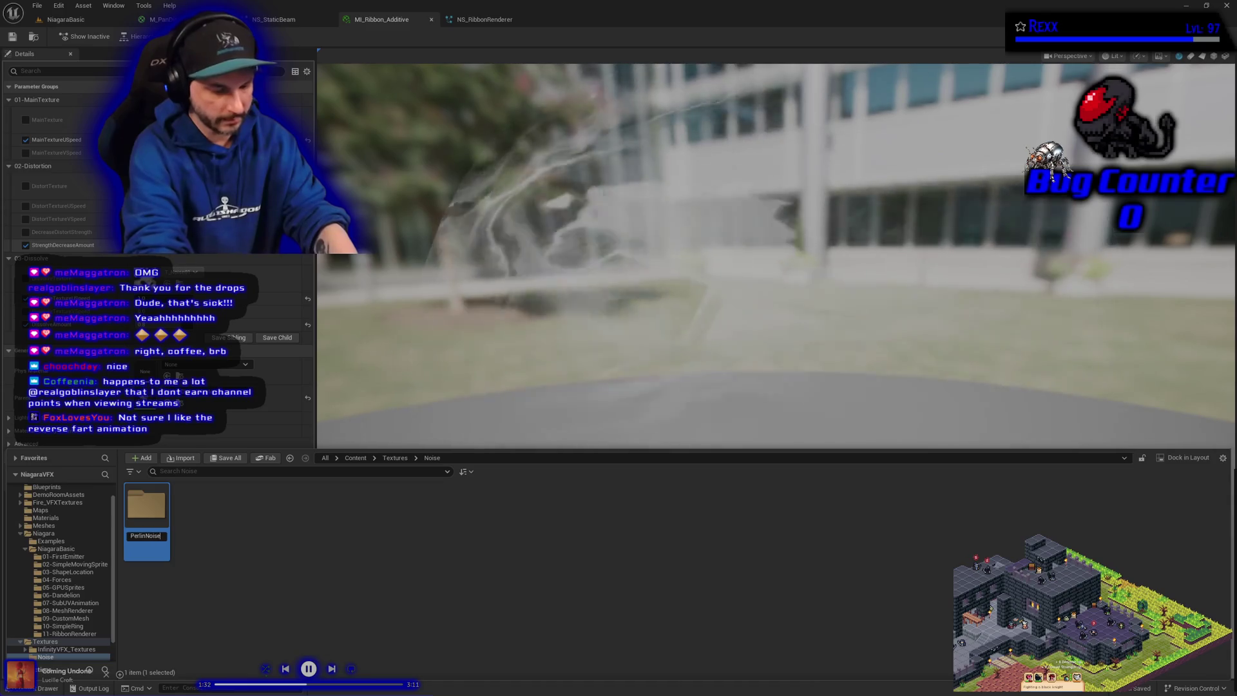
{"action": "key", "text": "Return"}
{"action": "double_click", "coordinate": [147, 509]}
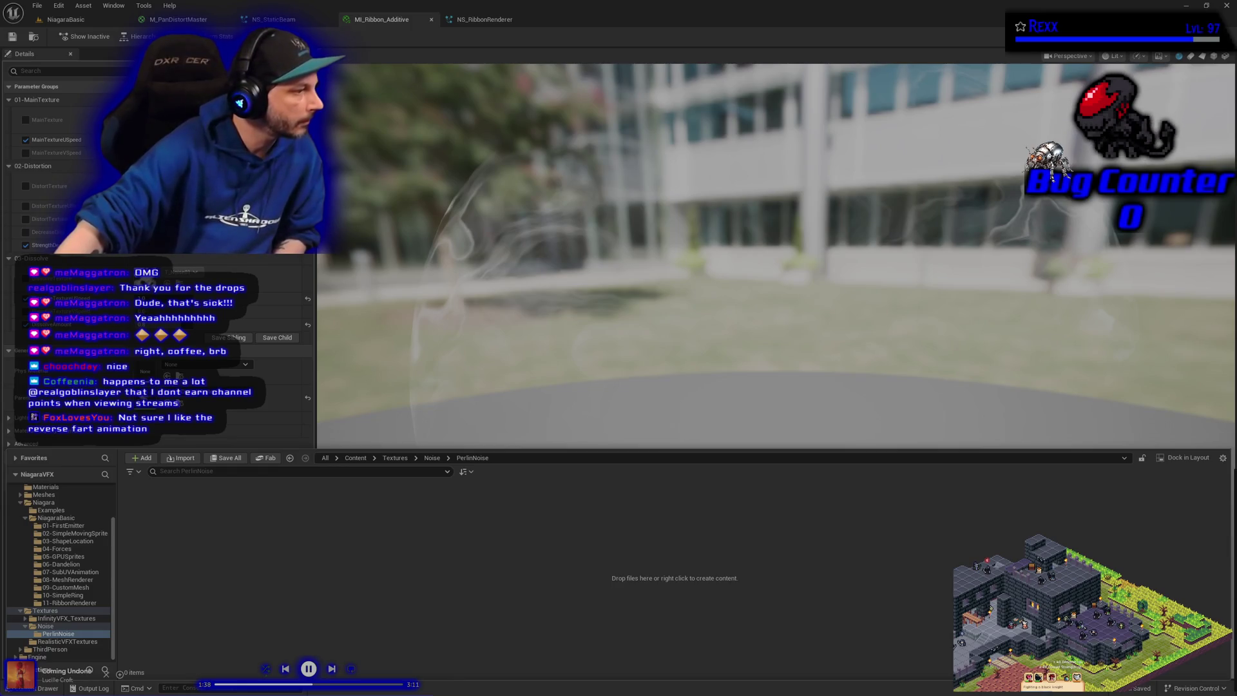
{"action": "right_click", "coordinate": [222, 552]}
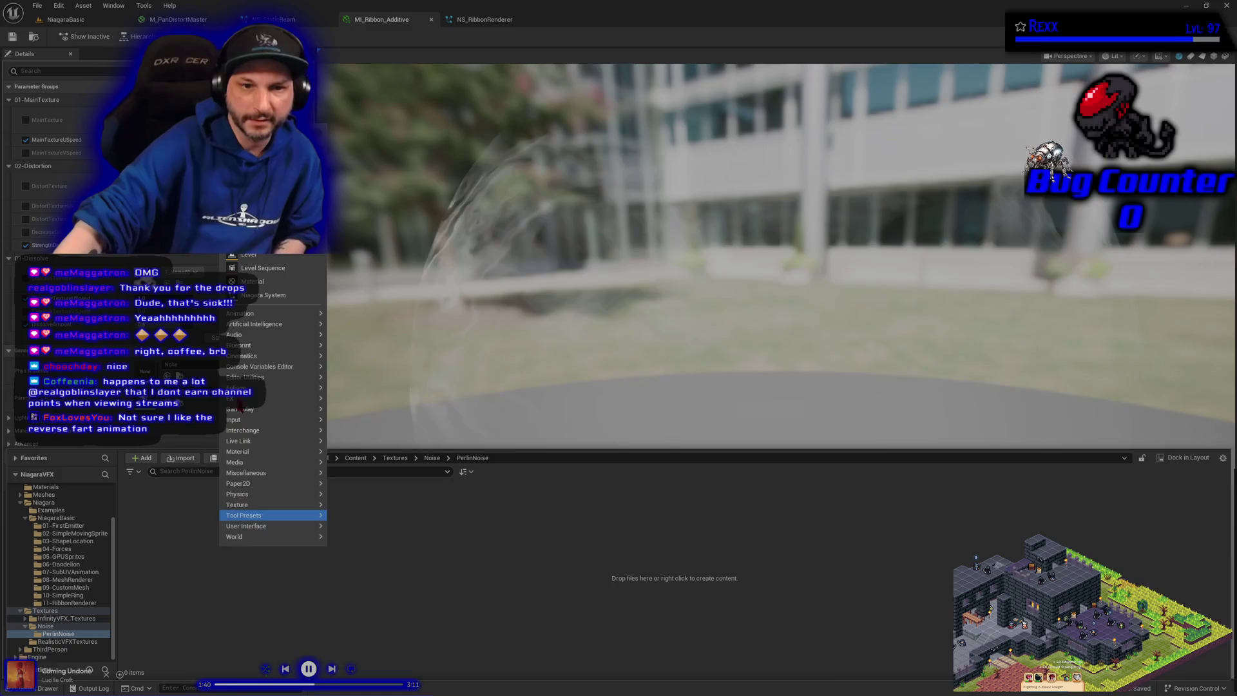
- Create a material named M_PerlinBase in PerlinNoise and open it in the material editor
{"action": "left_click", "coordinate": [257, 290]}
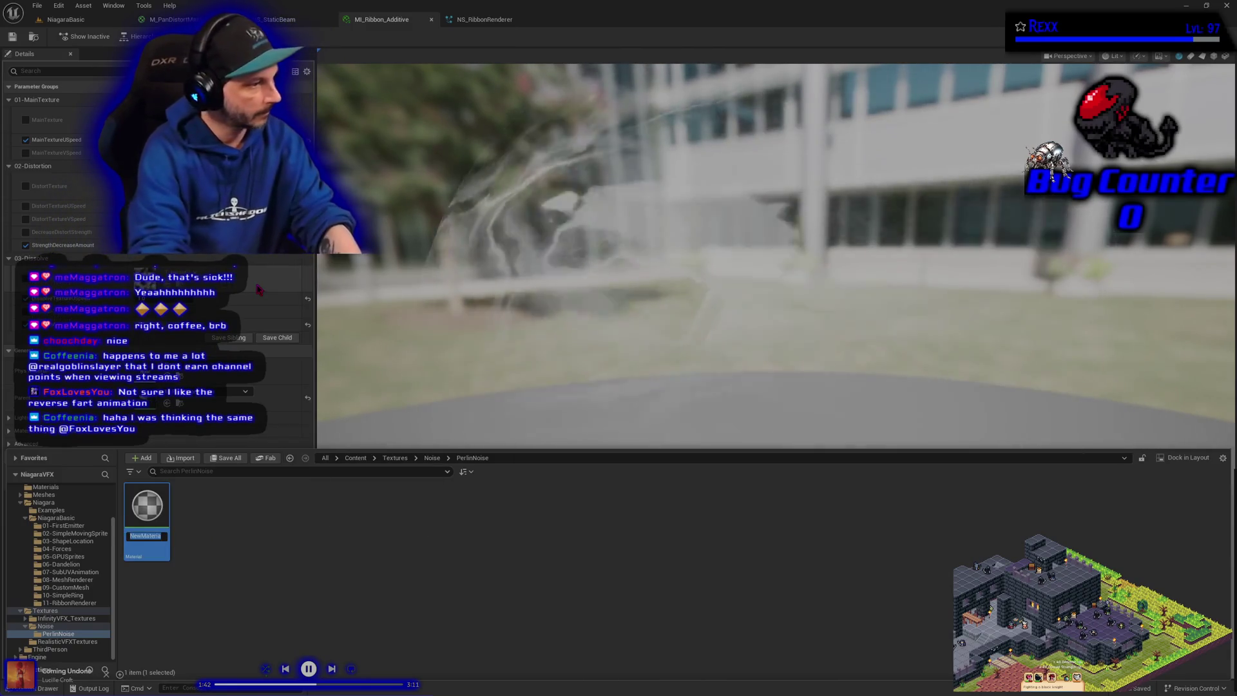
{"action": "type", "text": "M_PerlinB"}
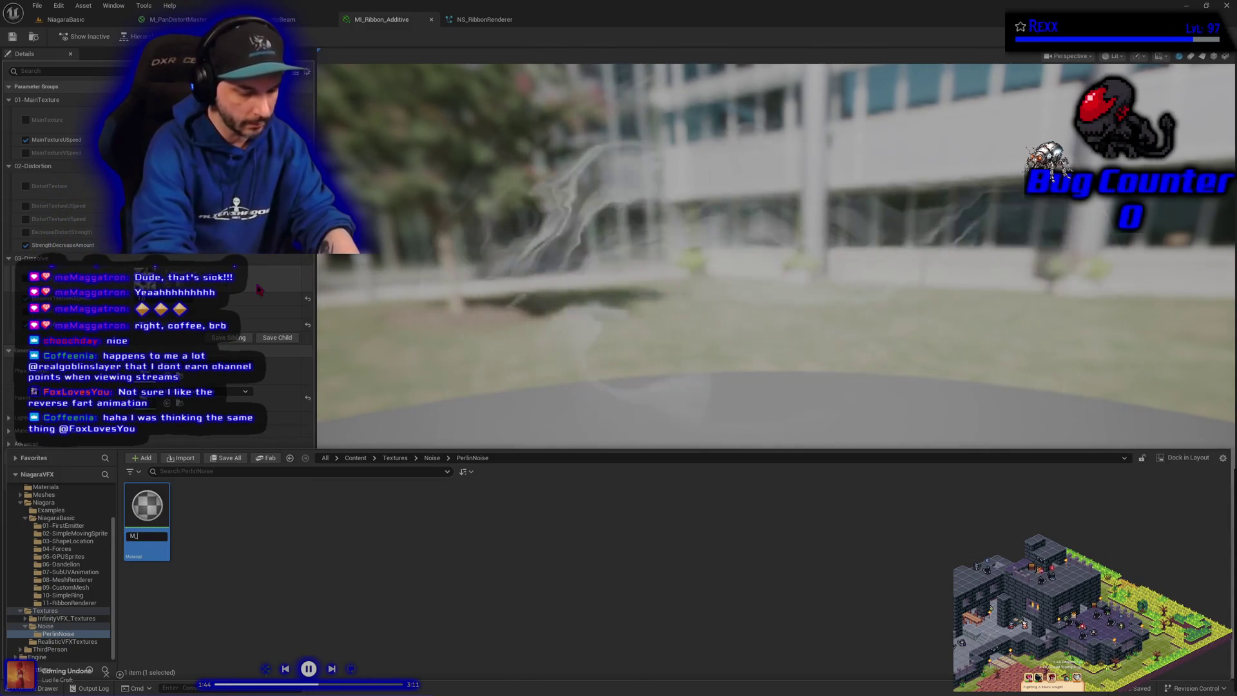
{"action": "type", "text": "ase"}
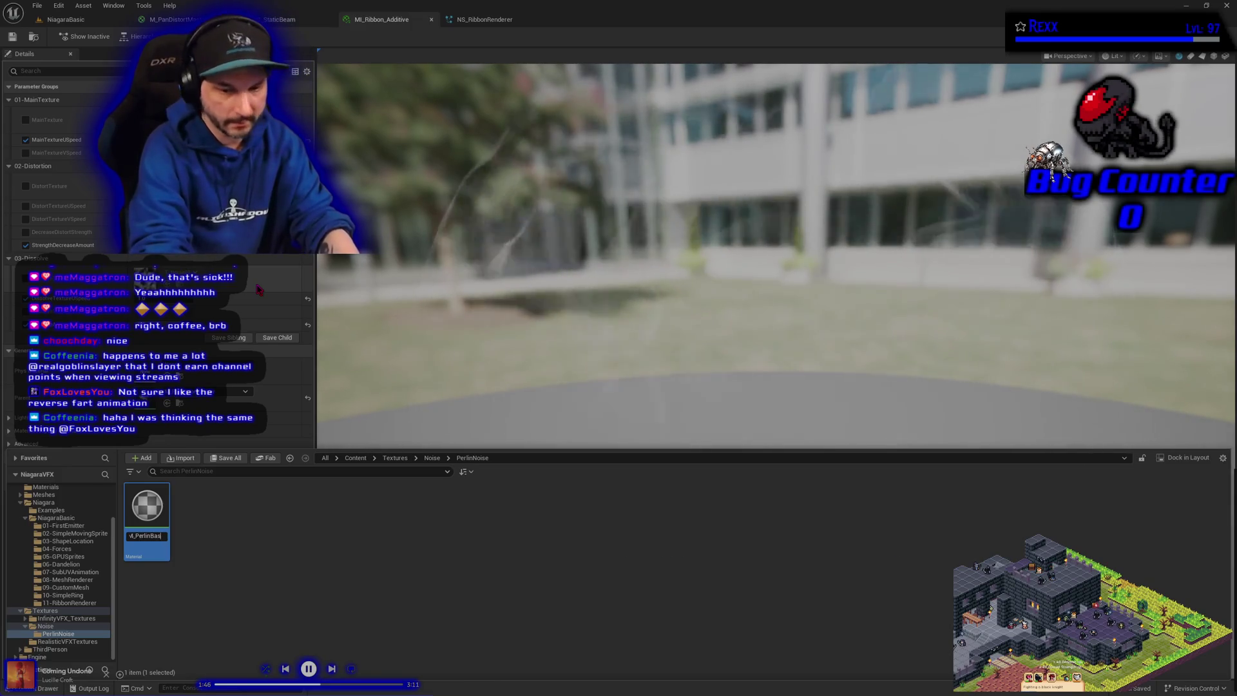
{"action": "key", "text": "Return"}
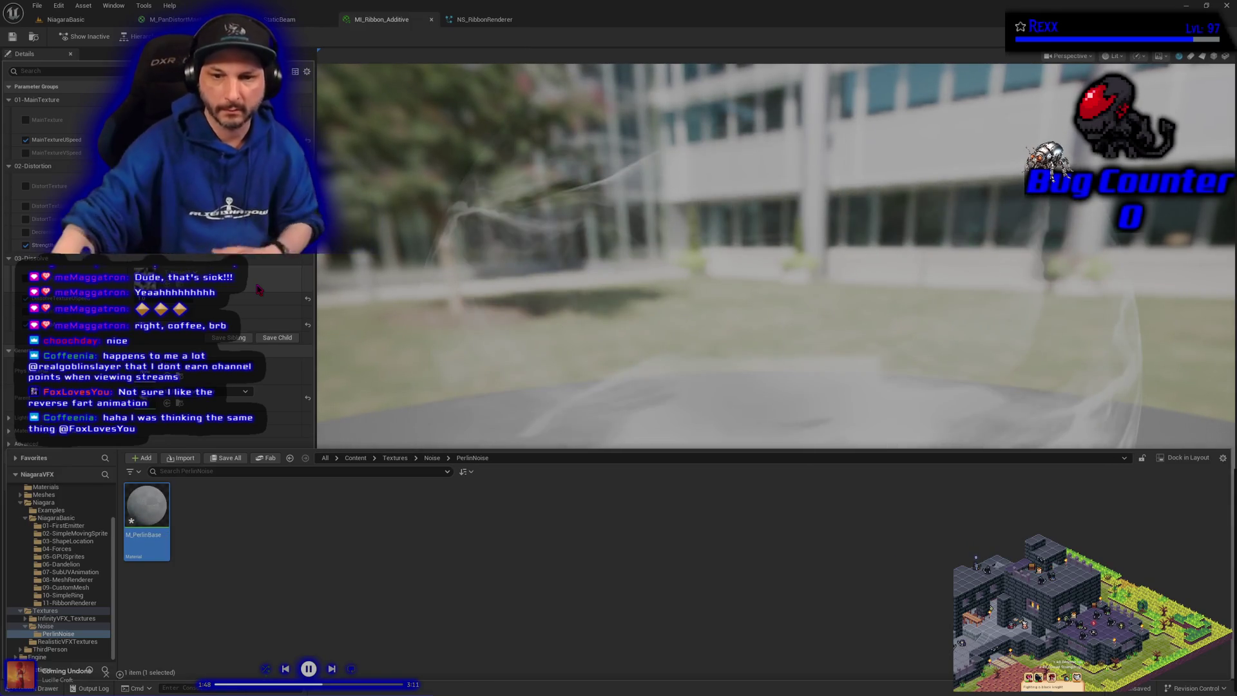
{"action": "key", "text": "Return"}
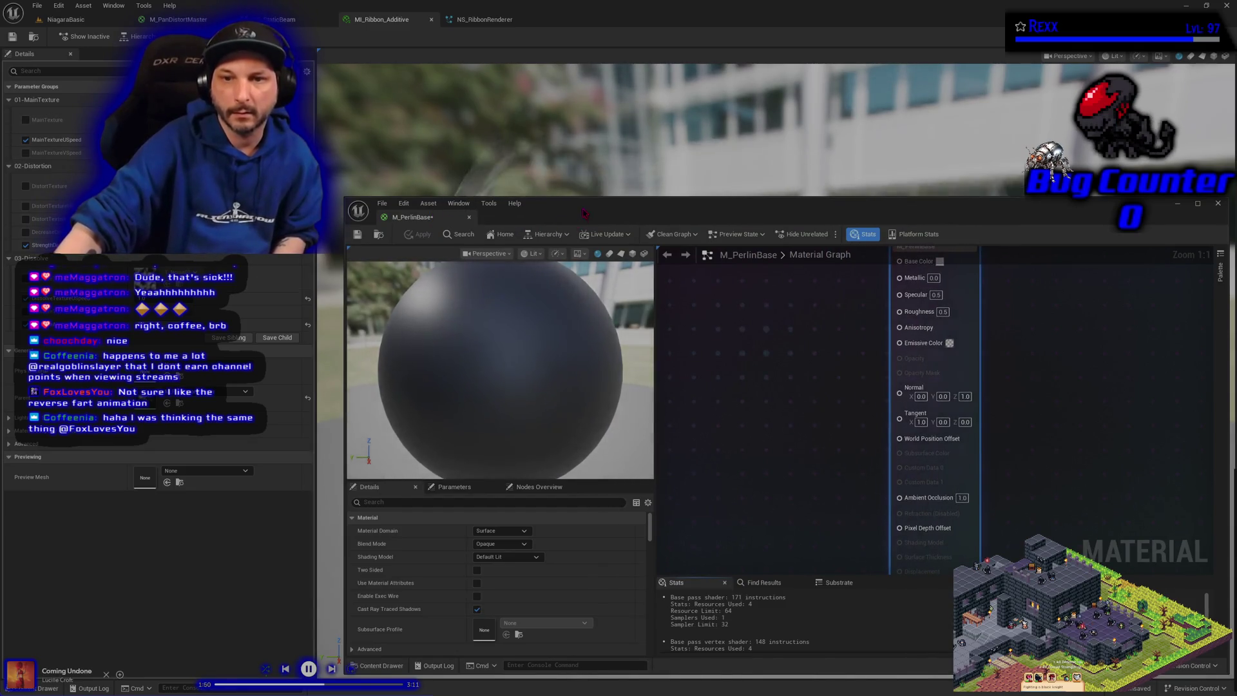
{"action": "left_click_drag", "start_coordinate": [435, 221], "coordinate": [430, 120]}
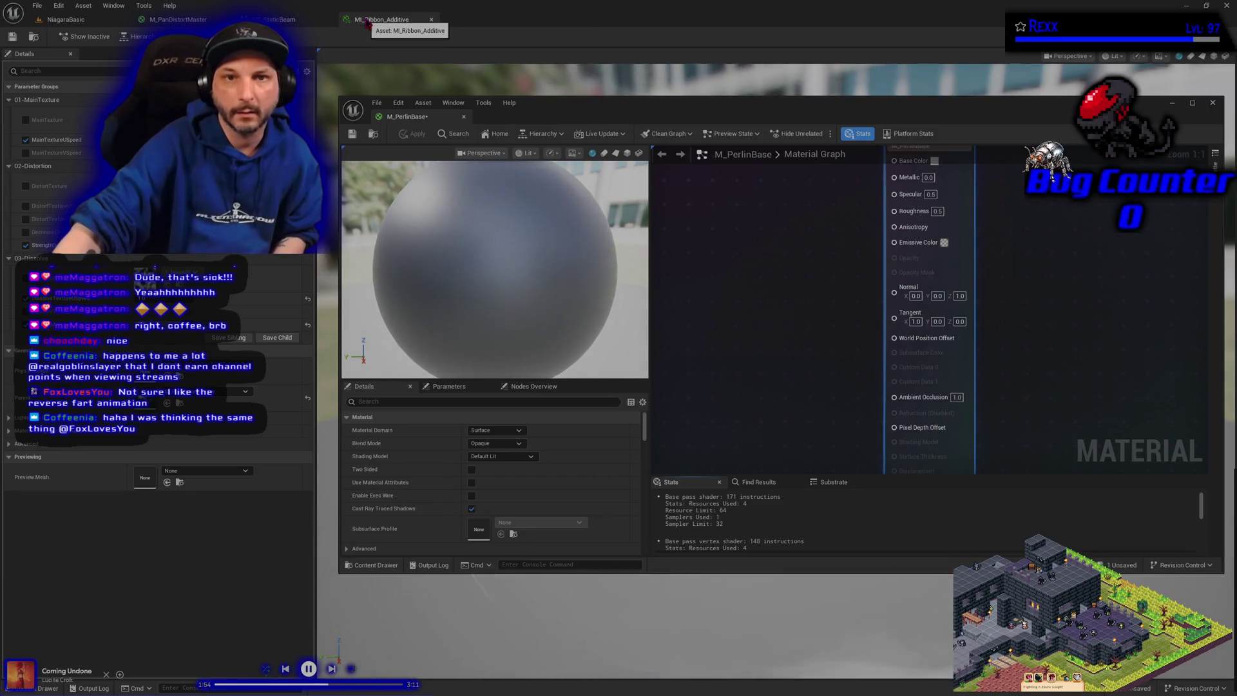
- Close the MI_Ribbon_Additive and NS_StaticBeam editors, then reposition and enlarge the M_PerlinBase editor
{"action": "left_click", "coordinate": [431, 20]}
{"action": "left_click", "coordinate": [330, 20]}
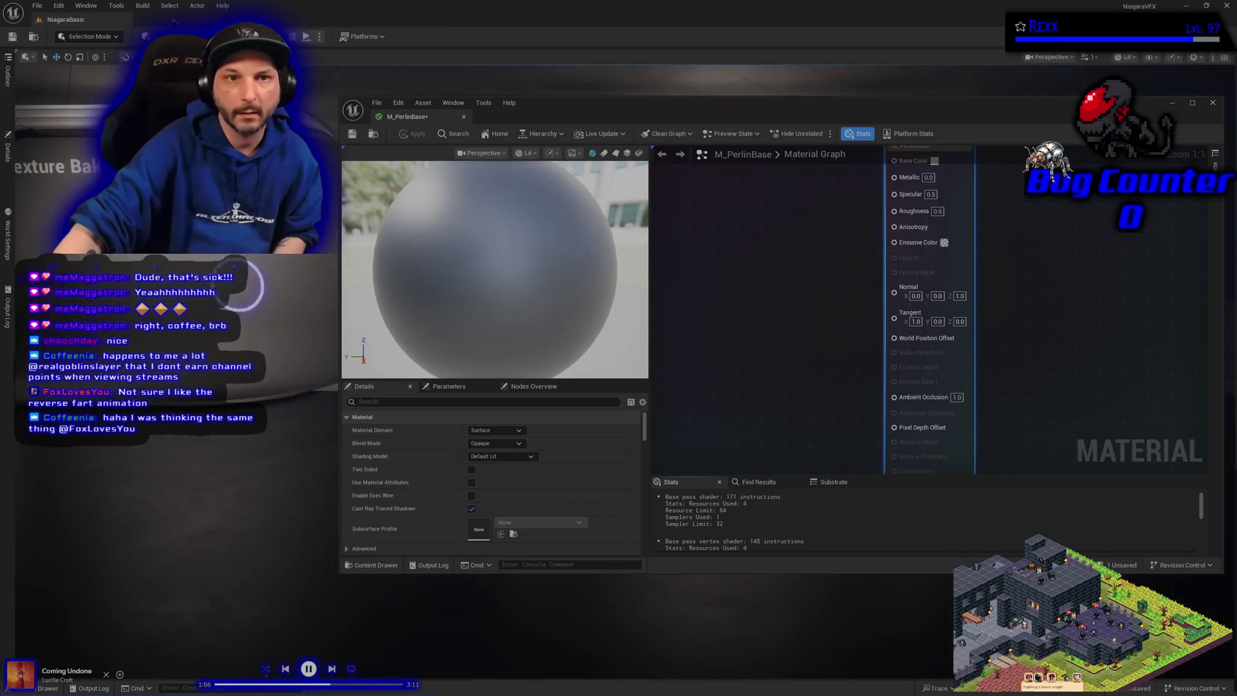
{"action": "left_click_drag", "start_coordinate": [594, 111], "coordinate": [495, 86]}
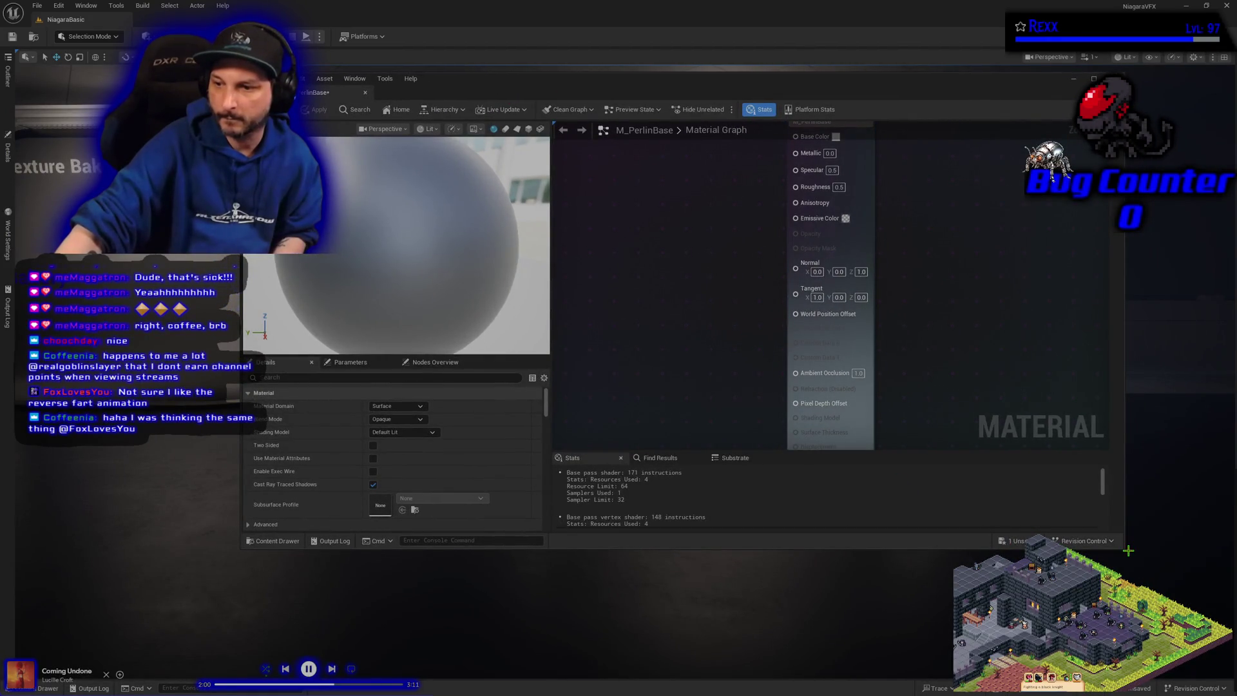
{"action": "mouse_move", "coordinate": [1124, 546]}
{"action": "left_mouse_down"}
{"action": "mouse_move", "coordinate": [1159, 618]}
{"action": "mouse_move", "coordinate": [1211, 668]}
{"action": "left_mouse_up"}
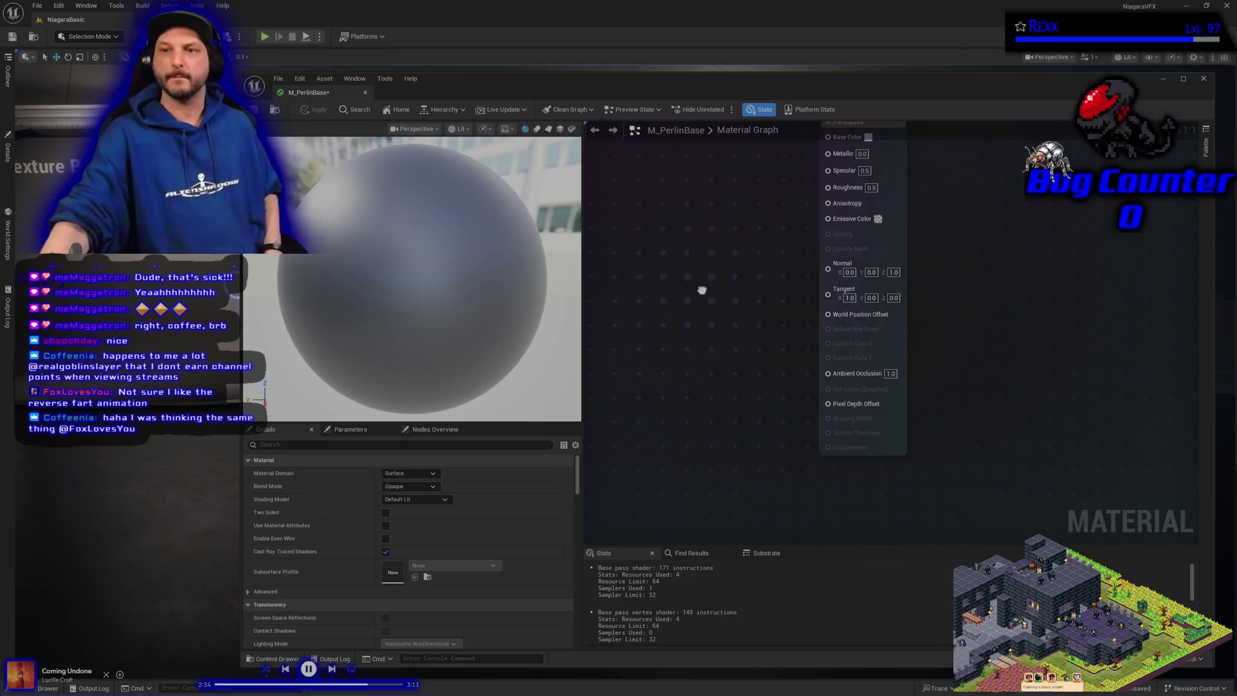
{"action": "left_click_drag", "start_coordinate": [701, 287], "coordinate": [735, 376]}
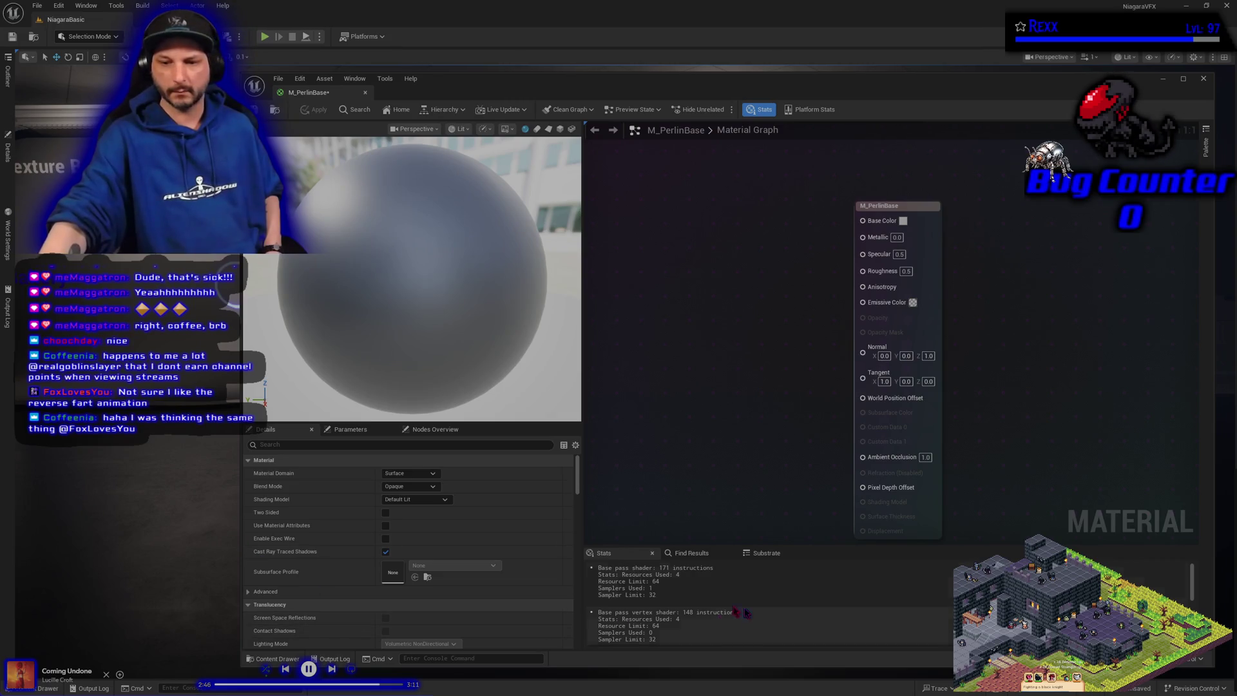
- Add a Texture > Render Target asset named RT_PerlinBase to the PerlinNoise folder
{"action": "left_click", "coordinate": [274, 659]}
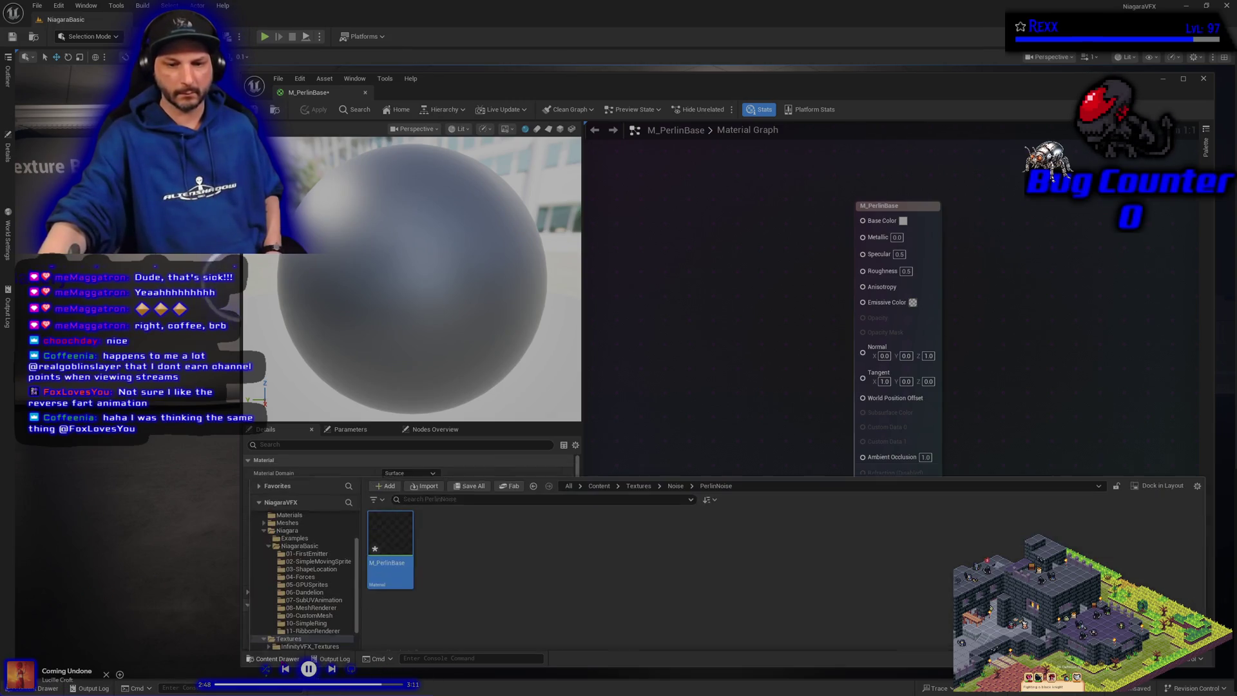
{"action": "right_click", "coordinate": [436, 525]}
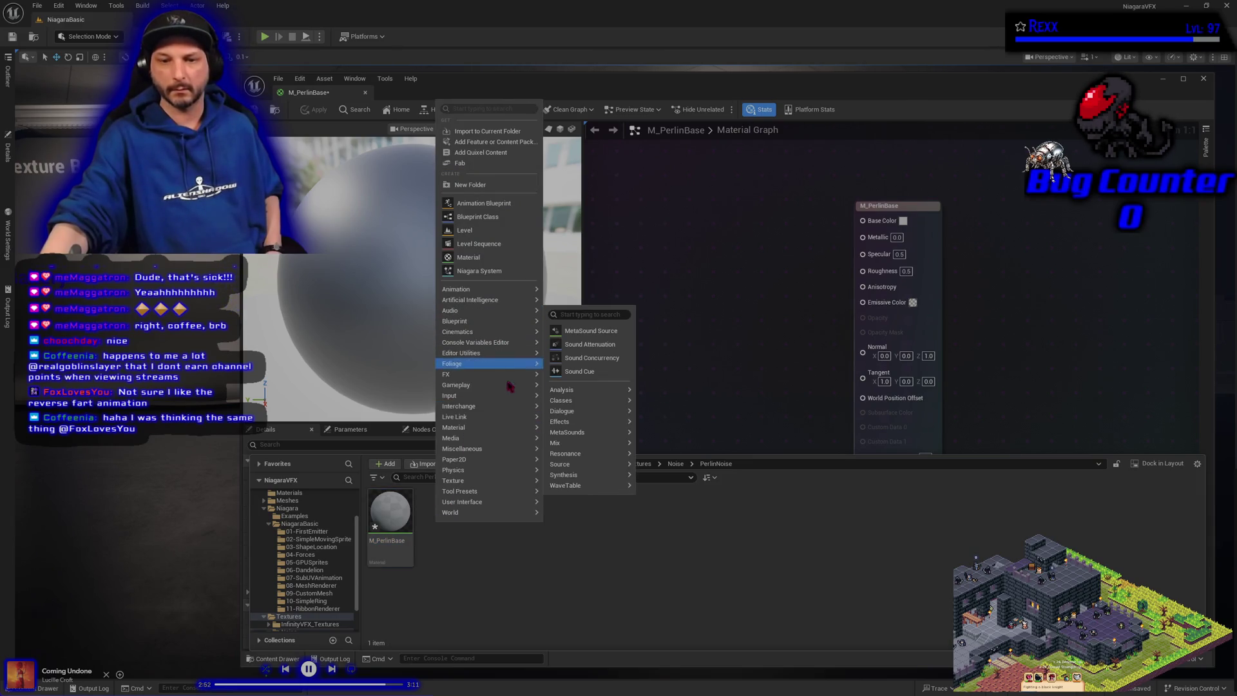
{"action": "mouse_move", "coordinate": [501, 508]}
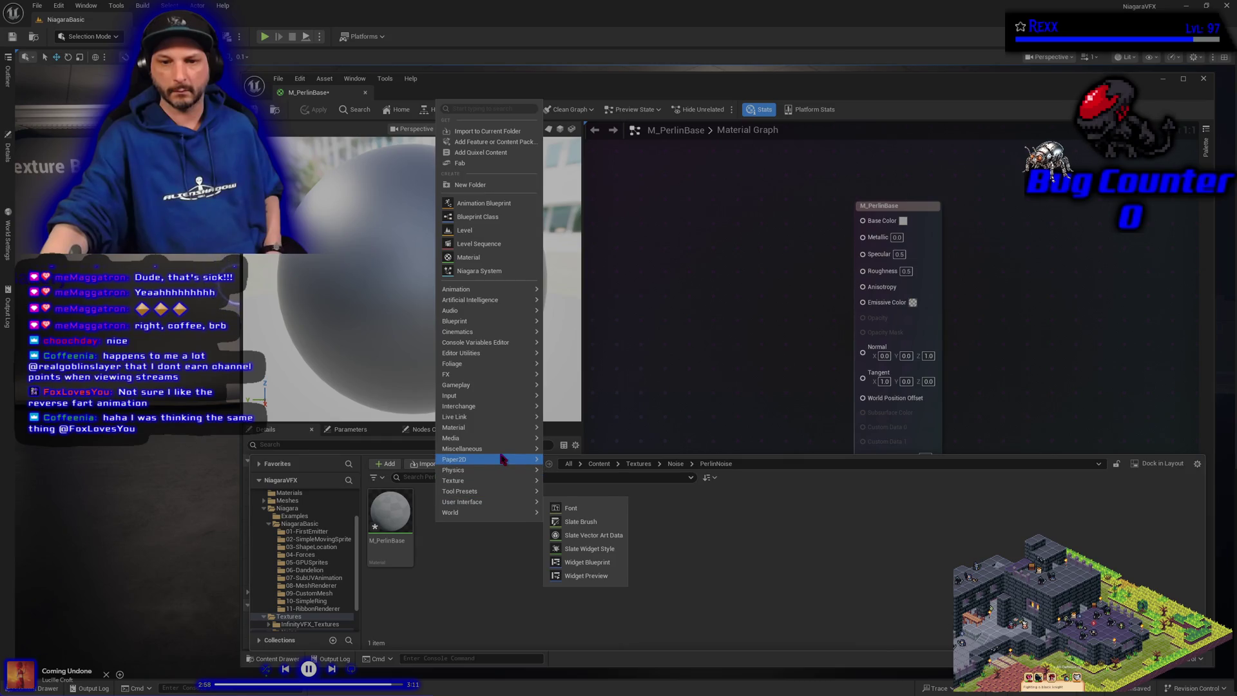
{"action": "mouse_move", "coordinate": [503, 481]}
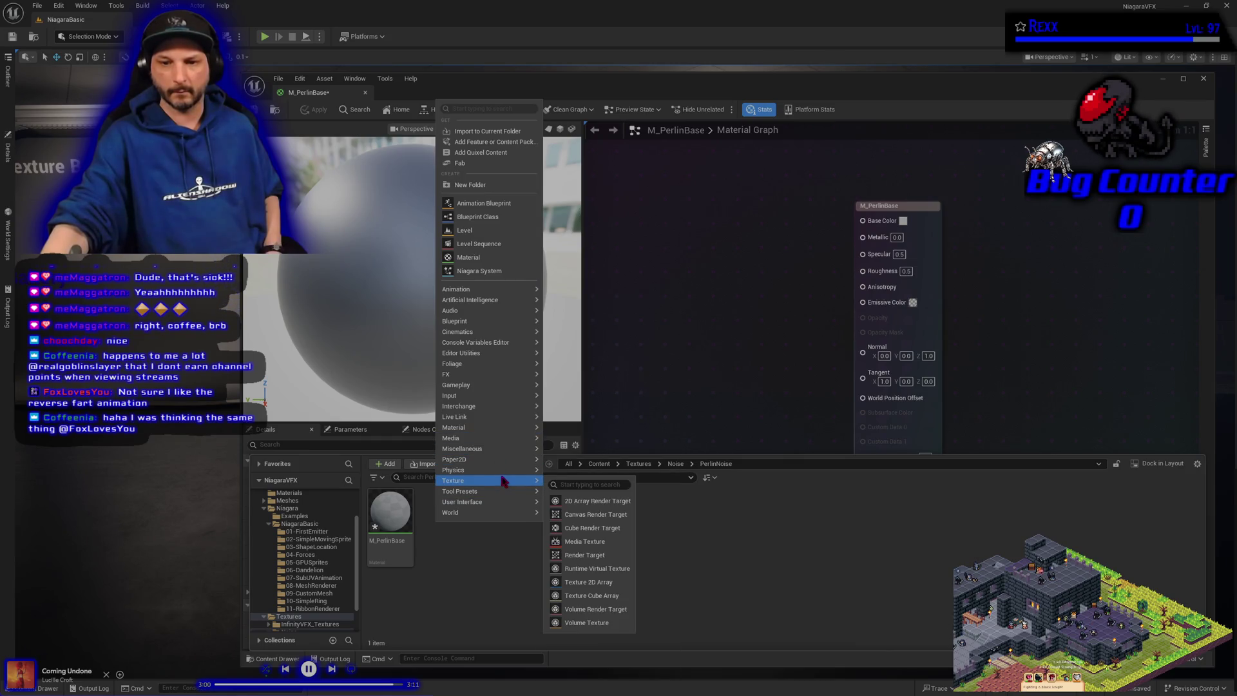
{"action": "left_click", "coordinate": [606, 554]}
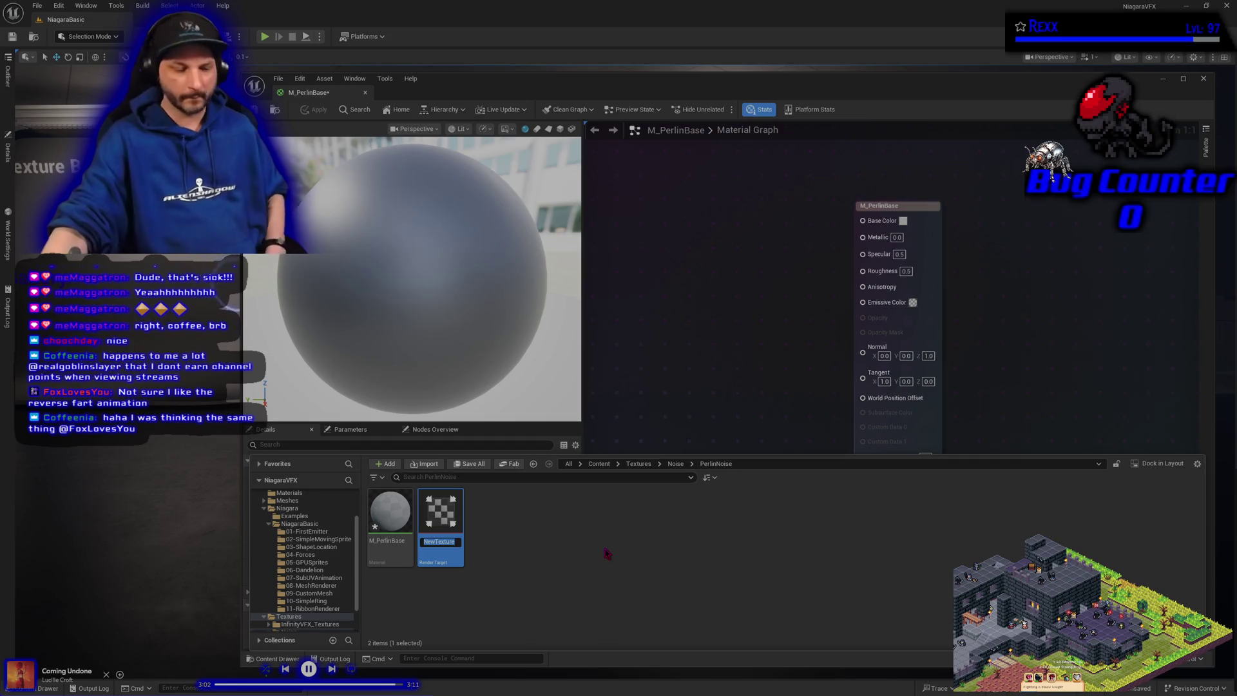
{"action": "type", "text": "RT"}
{"action": "type", "text": "_Perlin"}
{"action": "type", "text": "Base"}
{"action": "key", "text": "Return"}
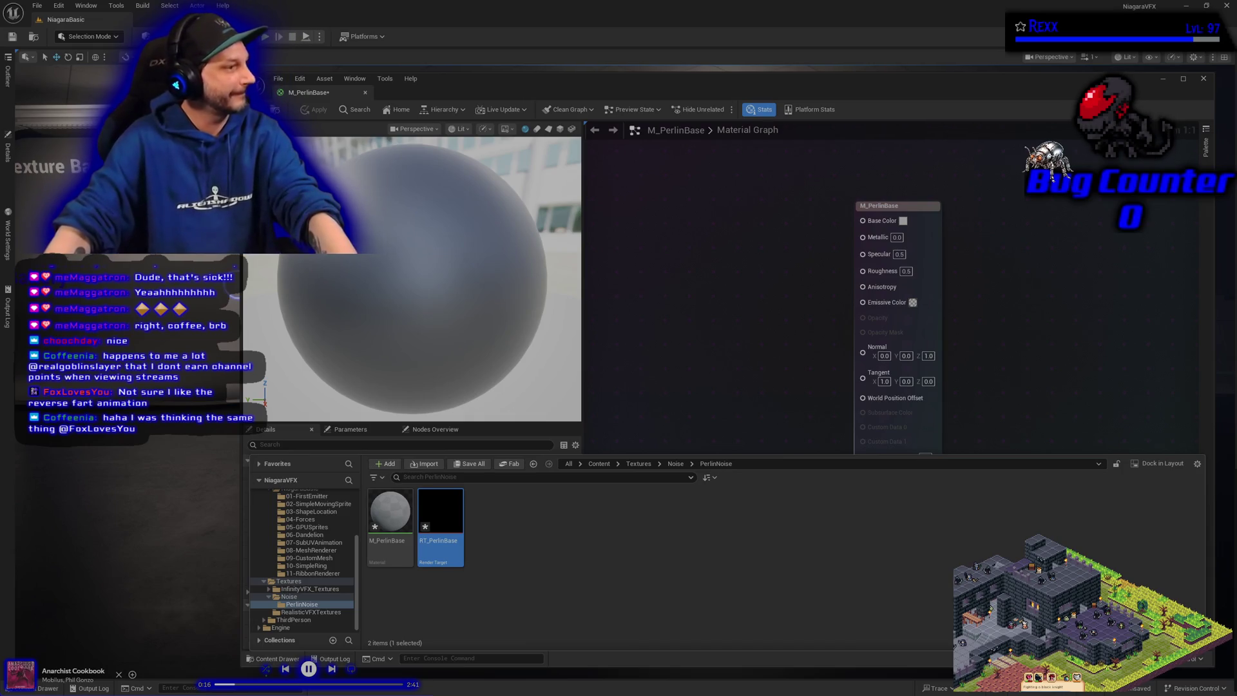
- Collapse the Content Drawer and bring the empty M_PerlinBase graph and preview back into view
{"action": "left_click", "coordinate": [755, 371]}
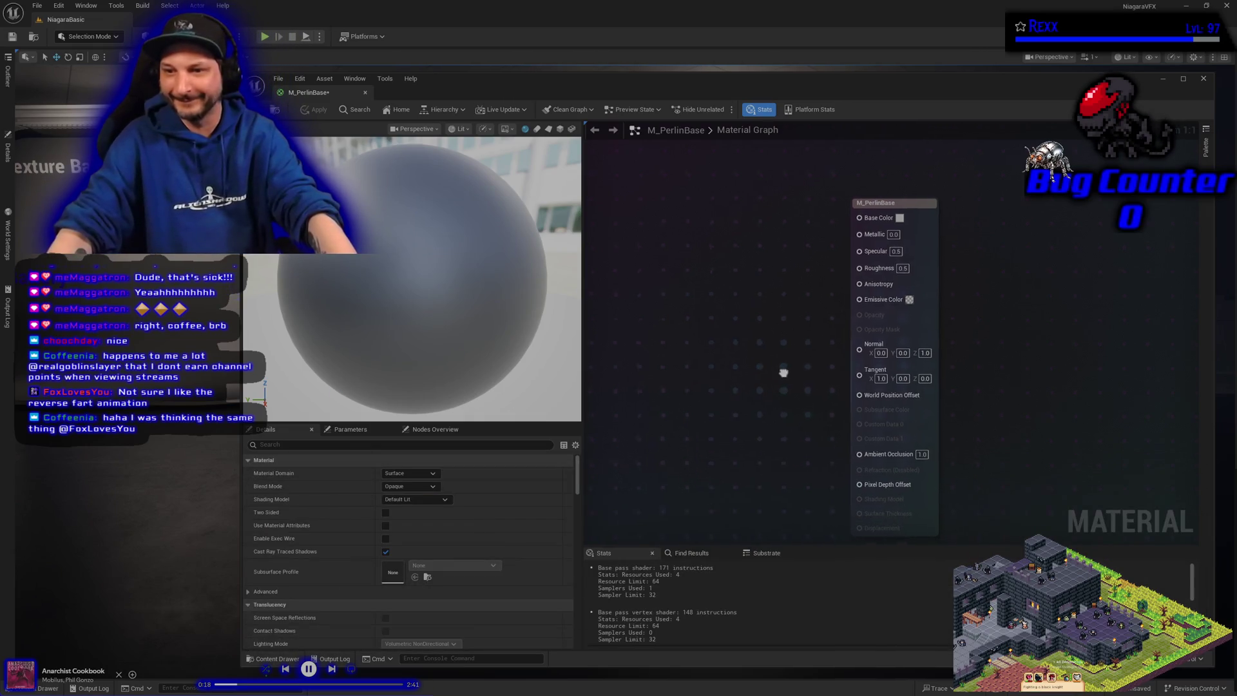
{"action": "left_click_drag", "start_coordinate": [782, 373], "coordinate": [801, 358]}
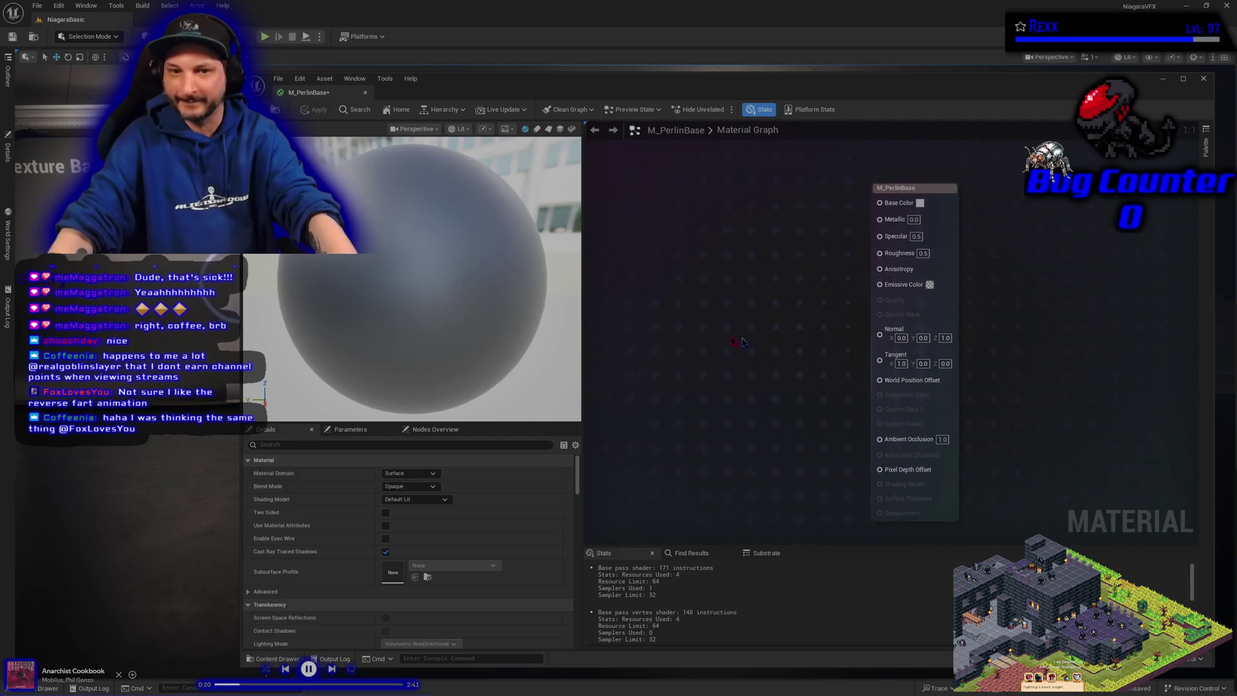
{"action": "scroll", "coordinate": [369, 277], "scroll_direction": "down", "scroll_amount": 5}
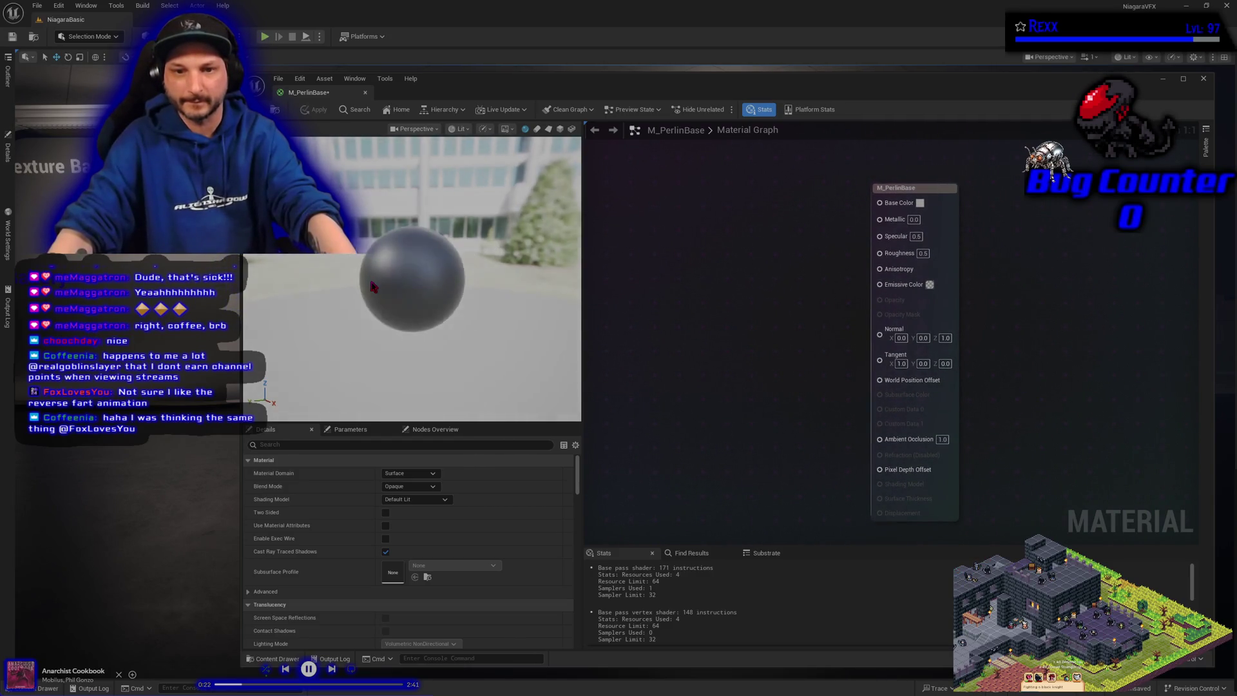
{"action": "scroll", "coordinate": [280, 296], "scroll_direction": "up", "scroll_amount": 3}
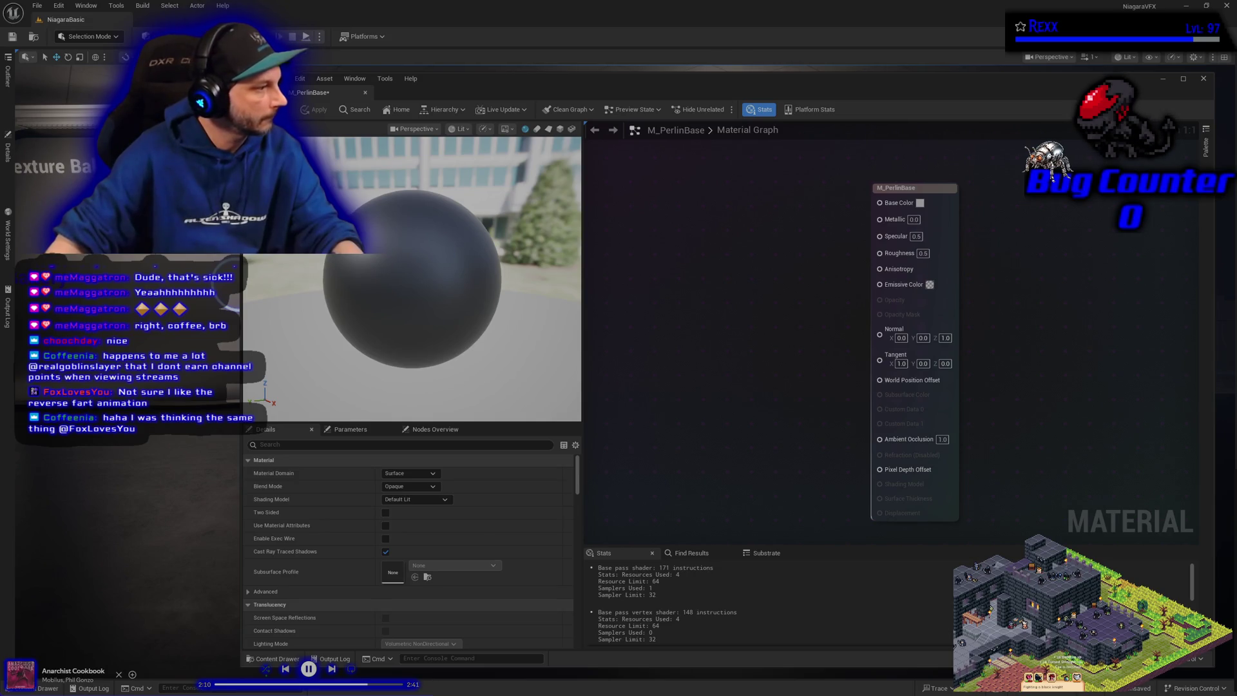
- Set M_PerlinBase's Shading Model to Unlit and add a Noise node to the graph
{"action": "left_click", "coordinate": [422, 501]}
{"action": "left_click", "coordinate": [391, 509]}
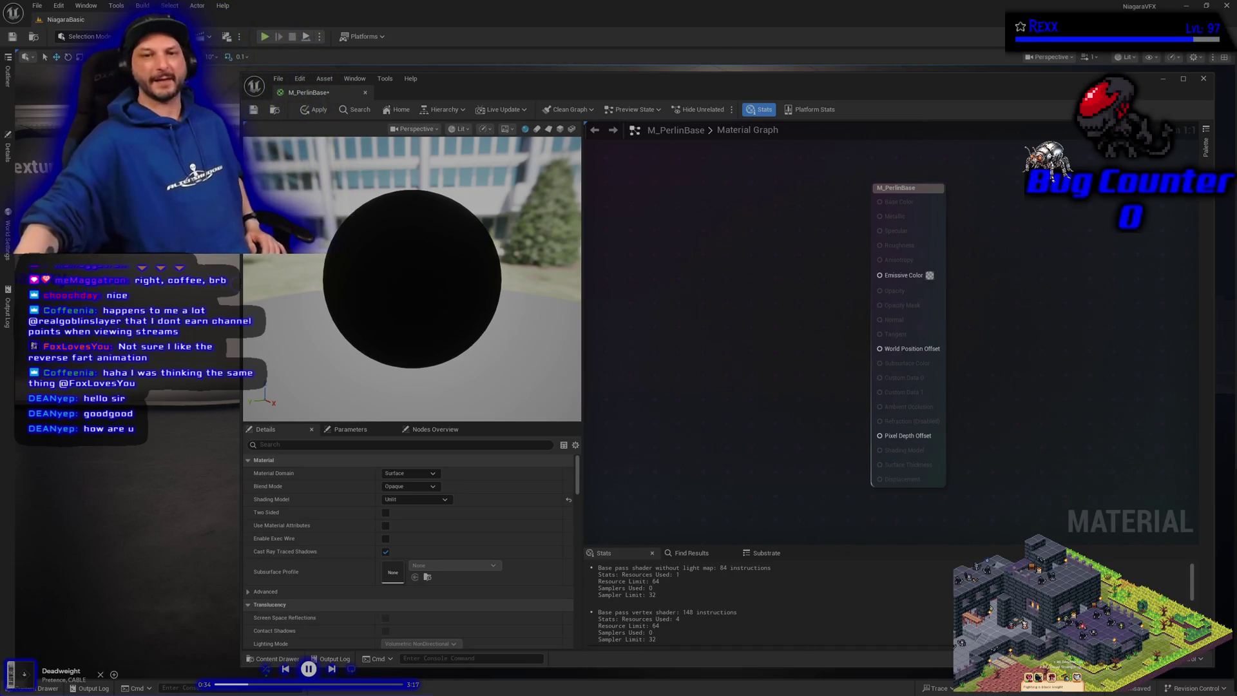
{"action": "left_click_drag", "start_coordinate": [554, 92], "coordinate": [572, 114]}
{"action": "mouse_move", "coordinate": [742, 324]}
{"action": "left_mouse_down"}
{"action": "mouse_move", "coordinate": [889, 350]}
{"action": "mouse_move", "coordinate": [940, 335]}
{"action": "left_mouse_up"}
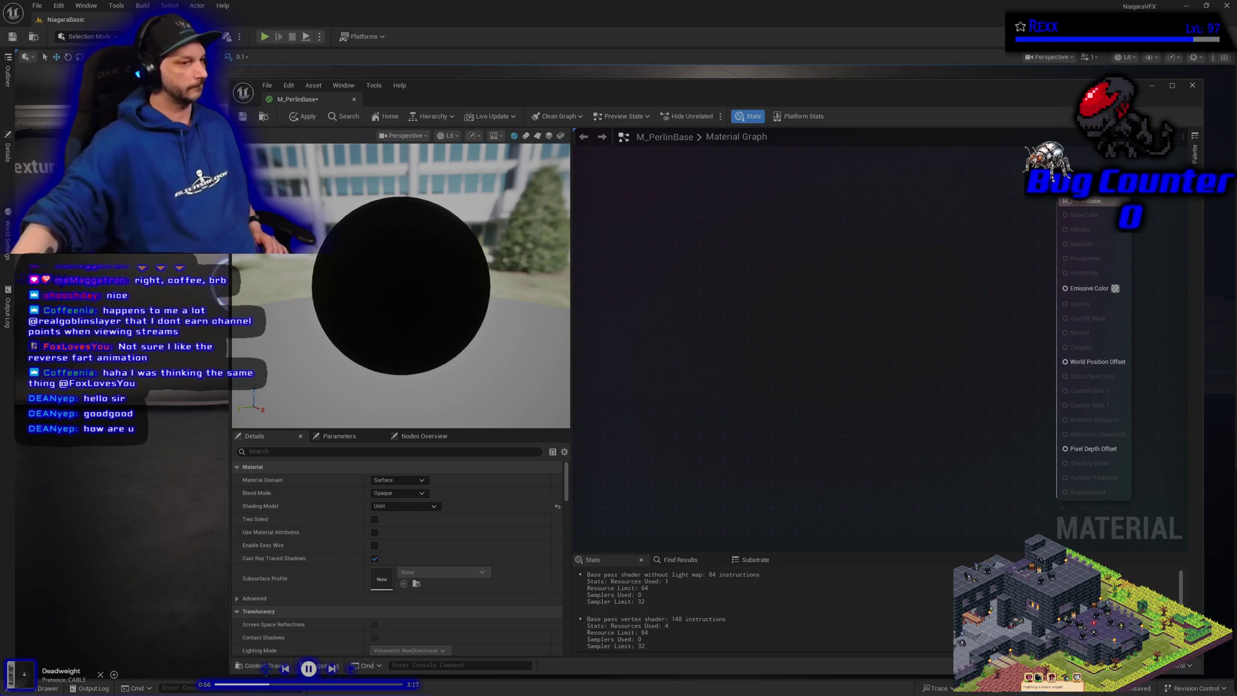
{"action": "right_click", "coordinate": [694, 262]}
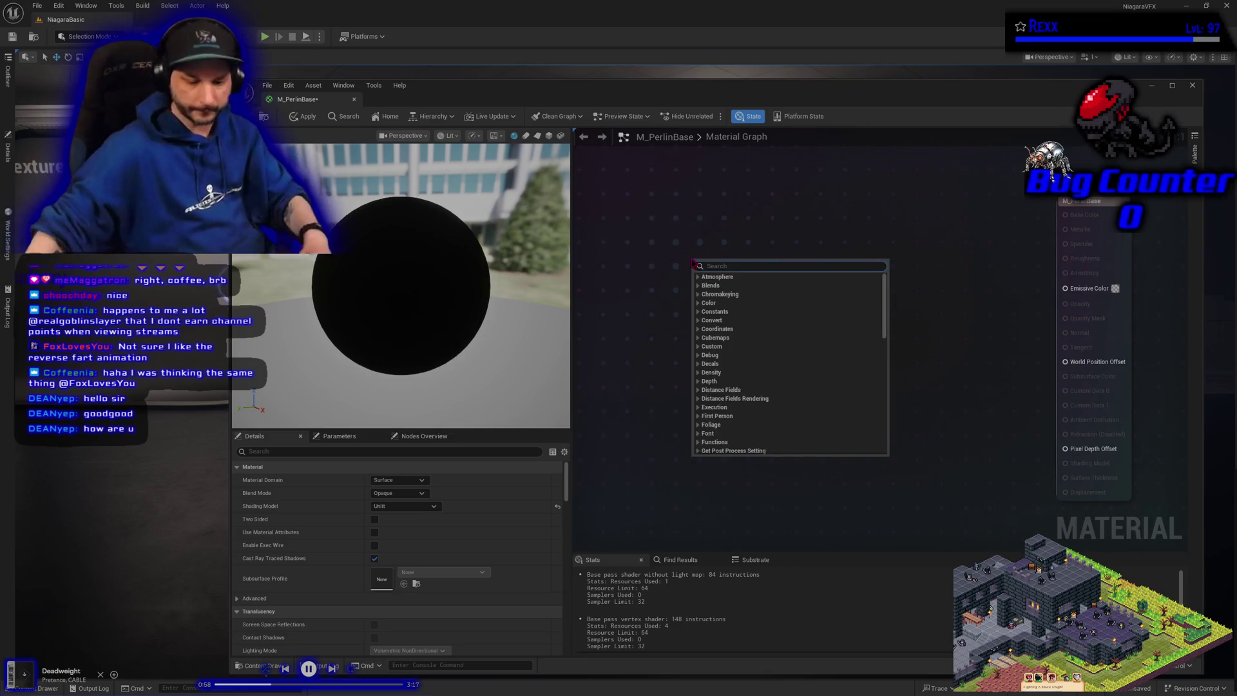
{"action": "type", "text": "noise"}
{"action": "key", "text": "Return"}
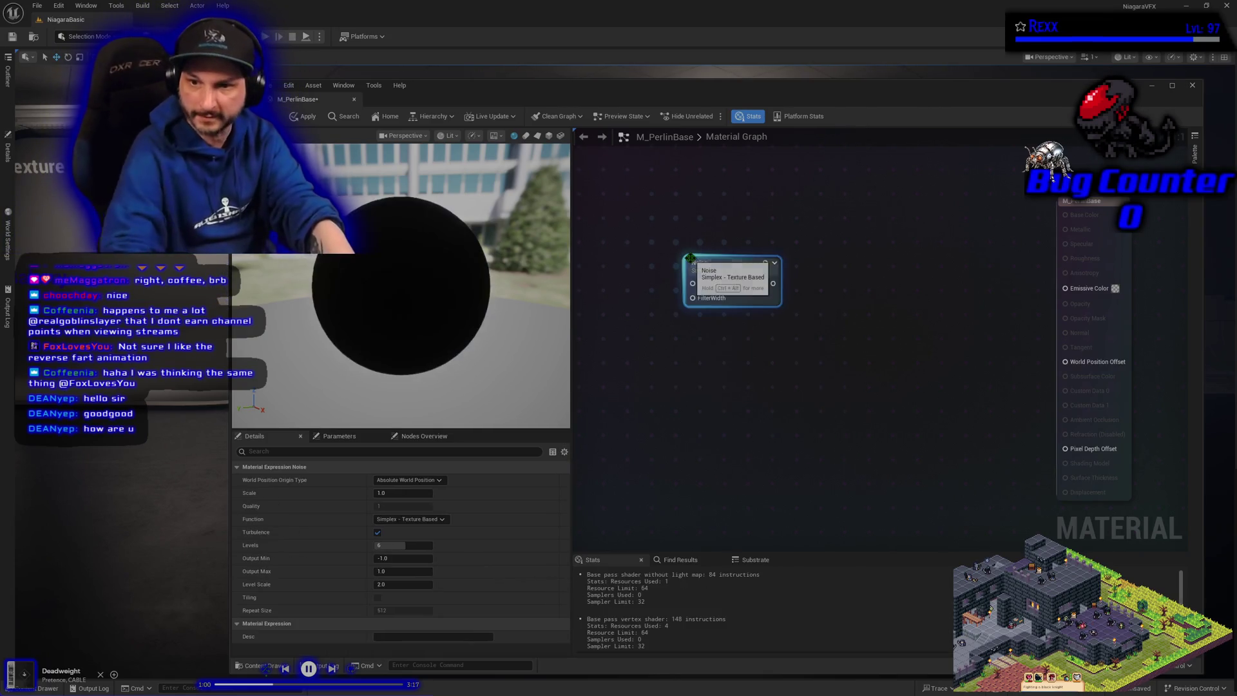
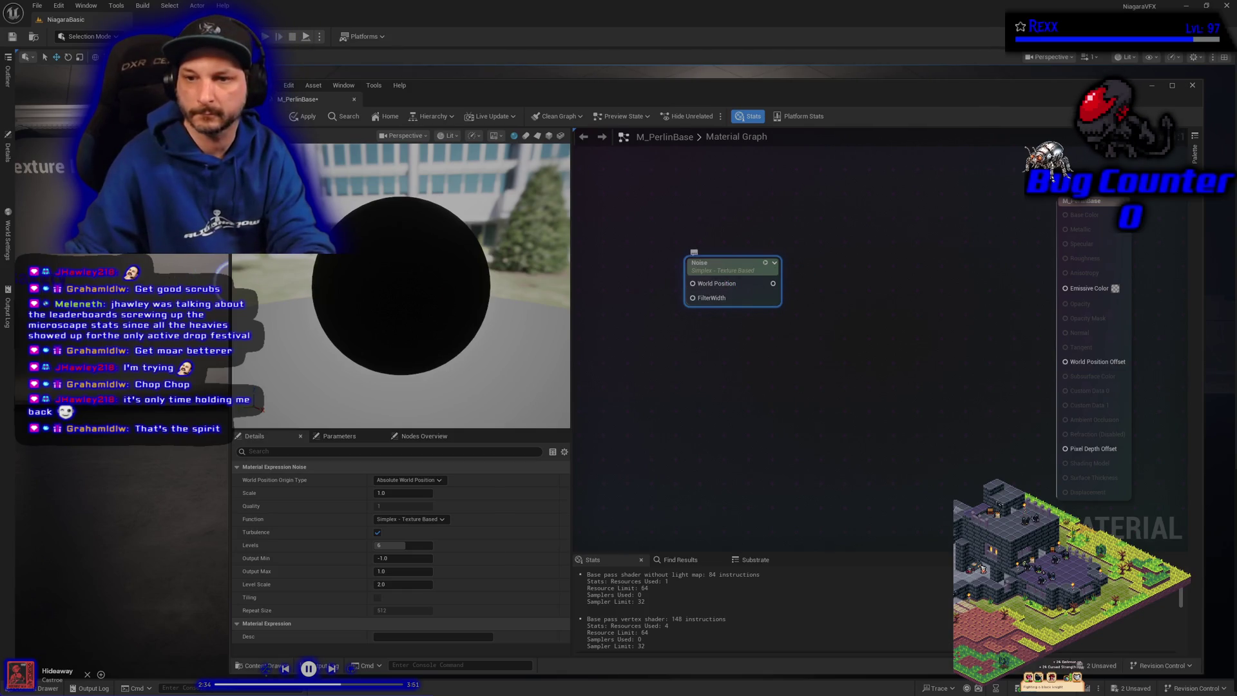
- Preview the Noise node's output on the cube preview mesh, orbited to face the camera
{"action": "right_click", "coordinate": [720, 270]}
{"action": "left_click", "coordinate": [753, 307]}
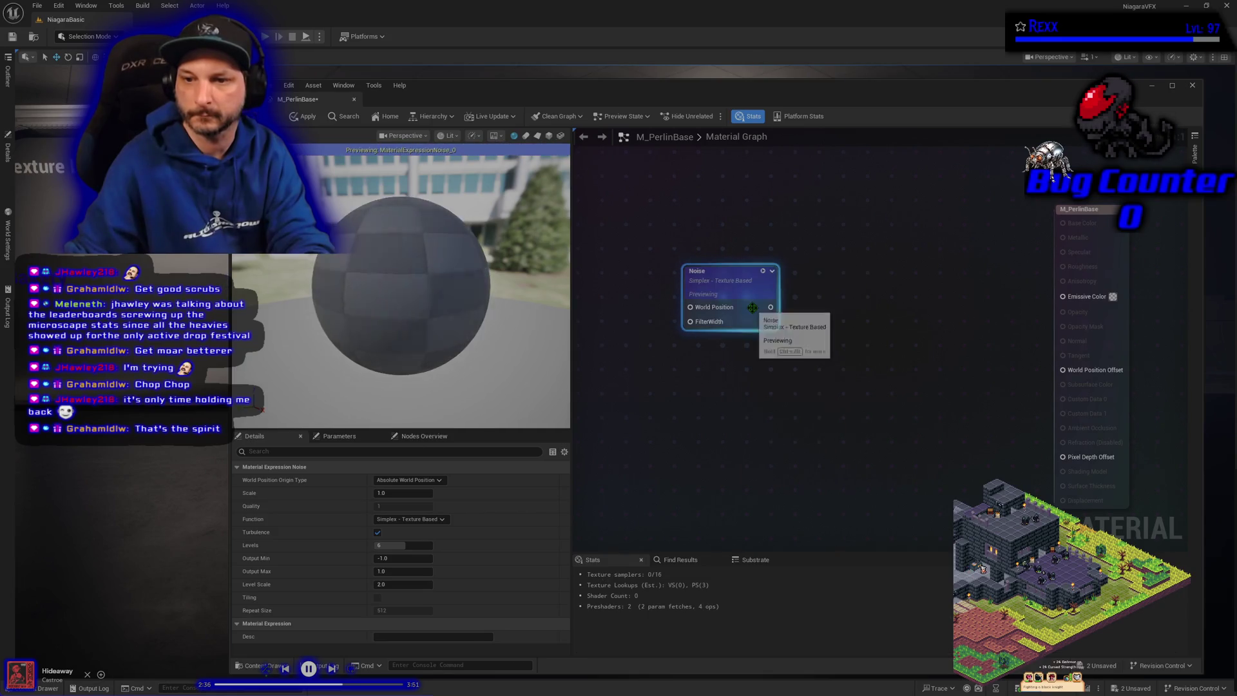
{"action": "left_click", "coordinate": [539, 137]}
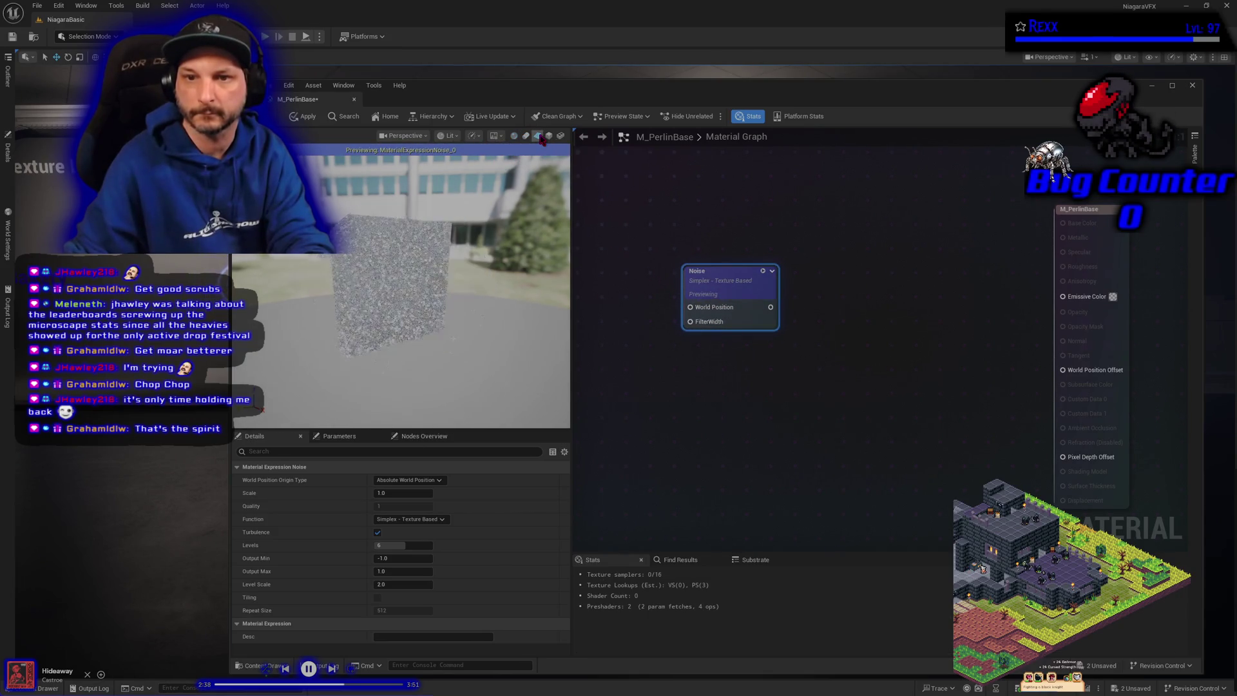
{"action": "left_click_drag", "start_coordinate": [474, 292], "coordinate": [432, 290]}
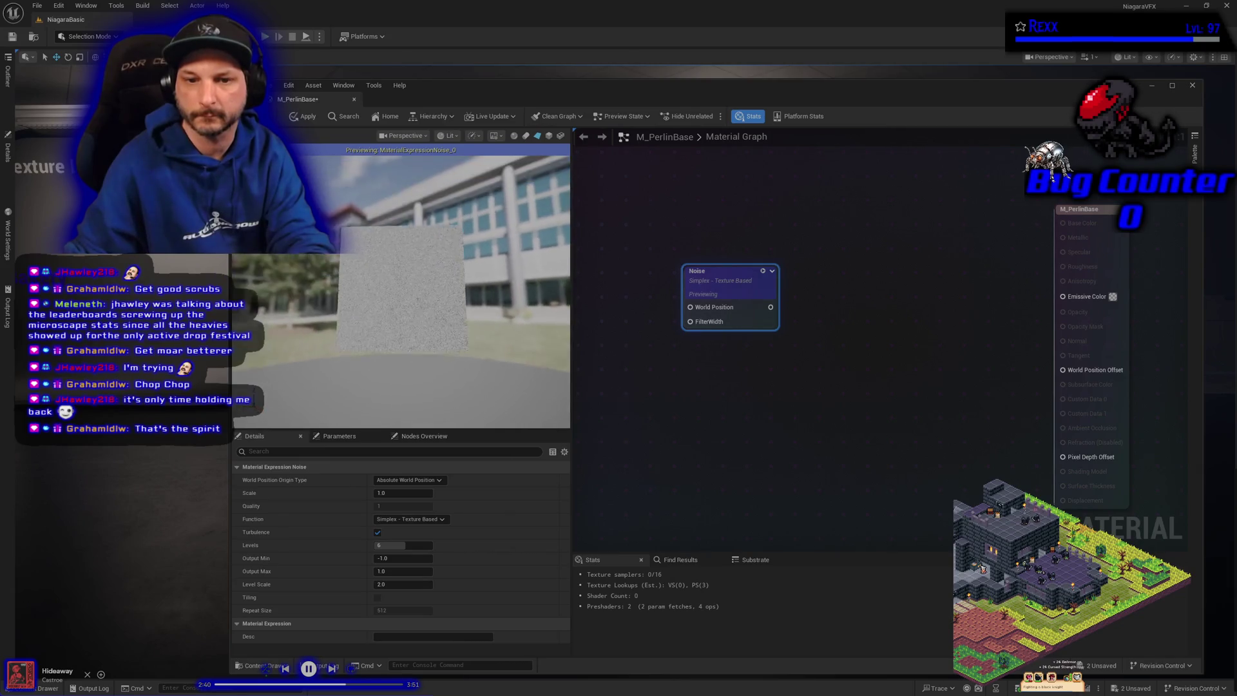
{"action": "scroll", "coordinate": [471, 331], "scroll_direction": "up", "scroll_amount": 5}
{"action": "left_click_drag", "start_coordinate": [471, 331], "coordinate": [348, 351]}
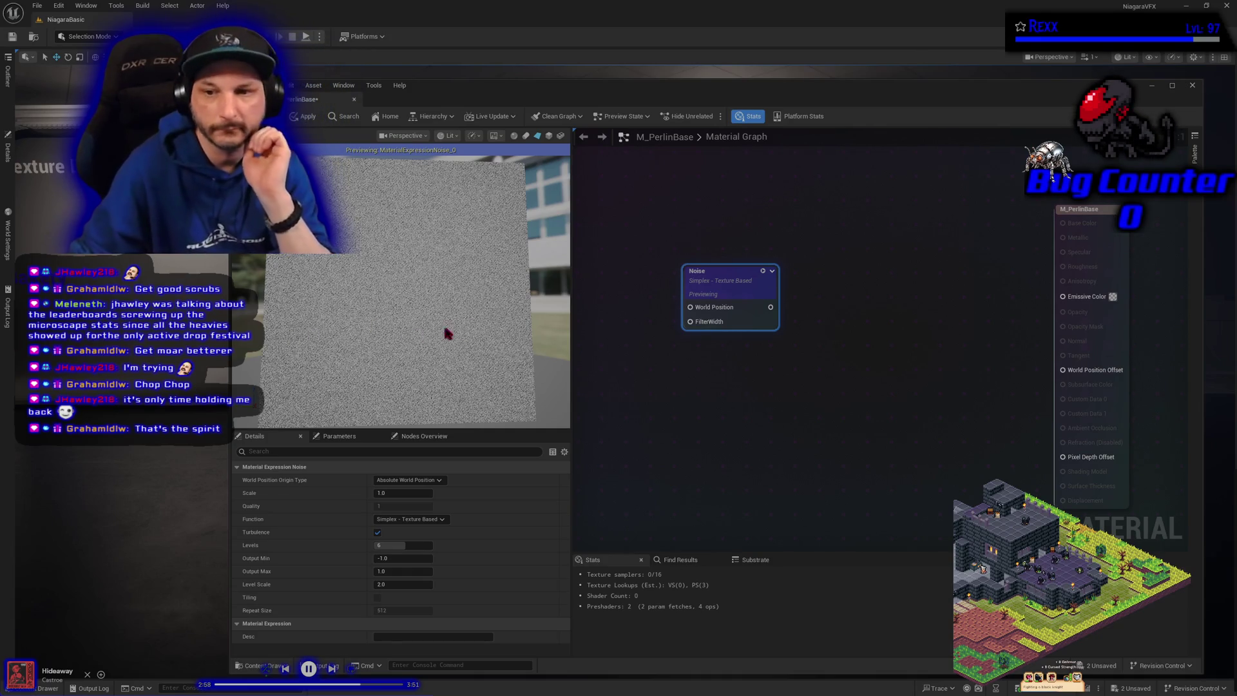
{"action": "right_click", "coordinate": [612, 277]}
- Add a TextureCoordinate node via 'texc' and wire it into Noise's World Position input
{"action": "type", "text": "texc"}
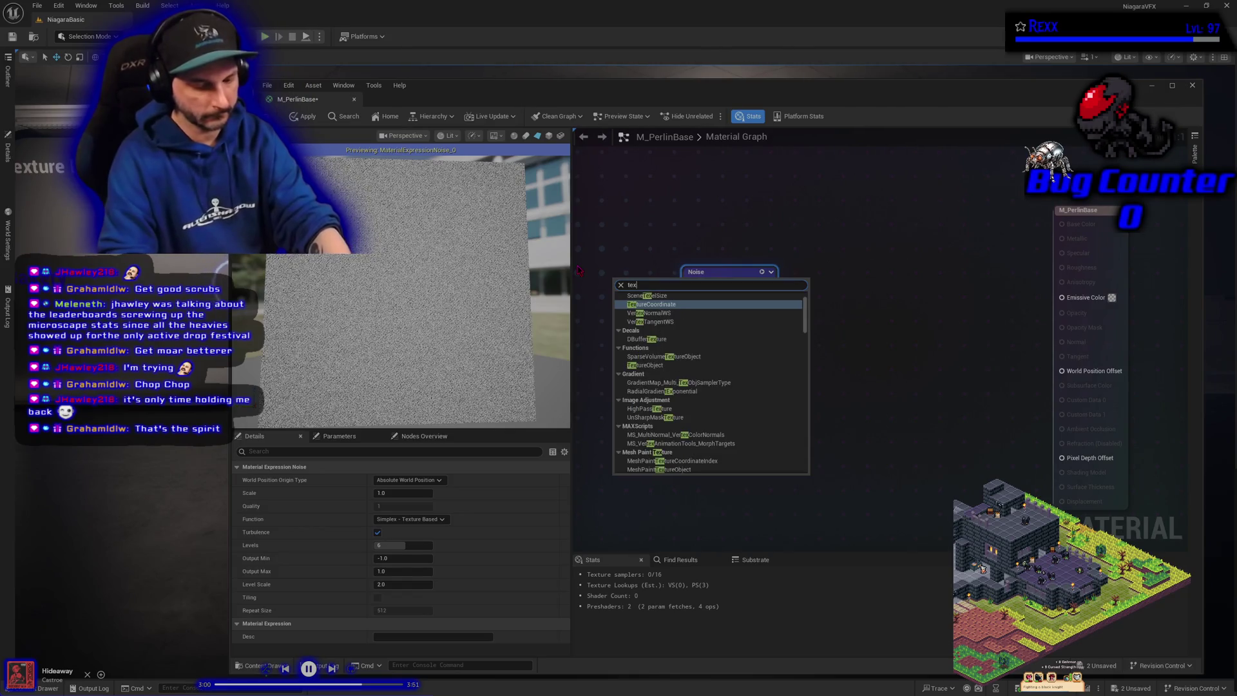
{"action": "key", "text": "Return"}
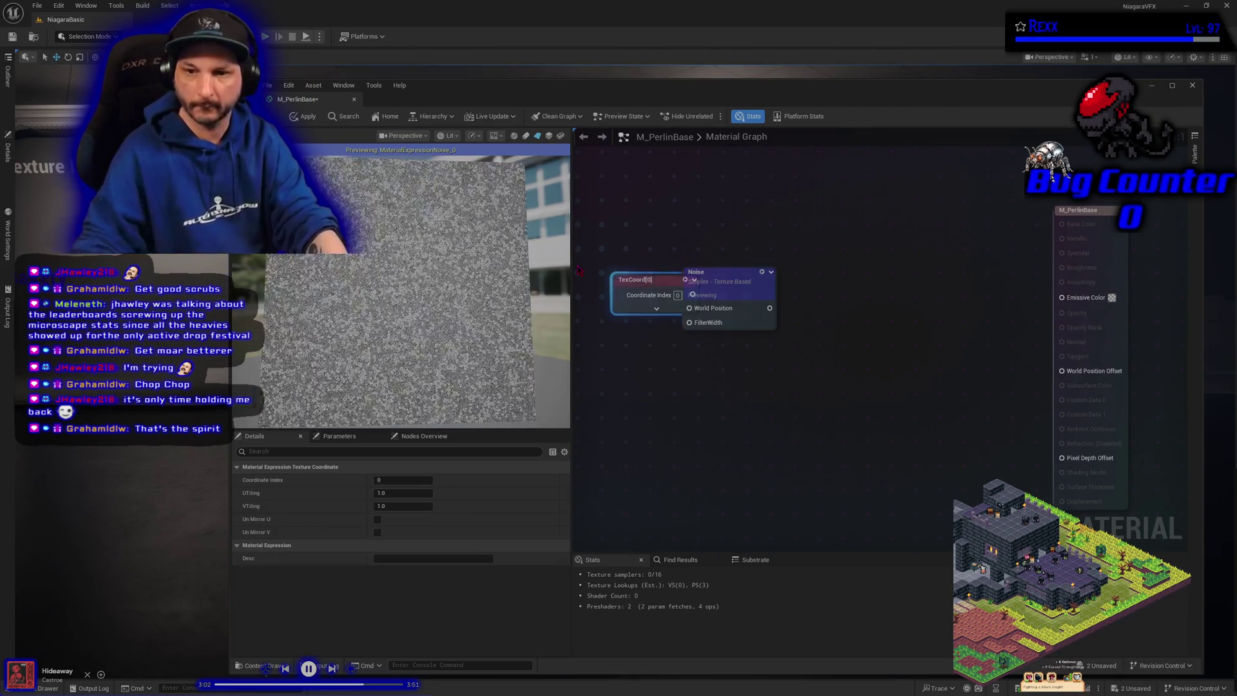
{"action": "mouse_move", "coordinate": [666, 269]}
{"action": "left_mouse_down"}
{"action": "mouse_move", "coordinate": [789, 267]}
{"action": "mouse_move", "coordinate": [649, 270]}
{"action": "left_mouse_up"}
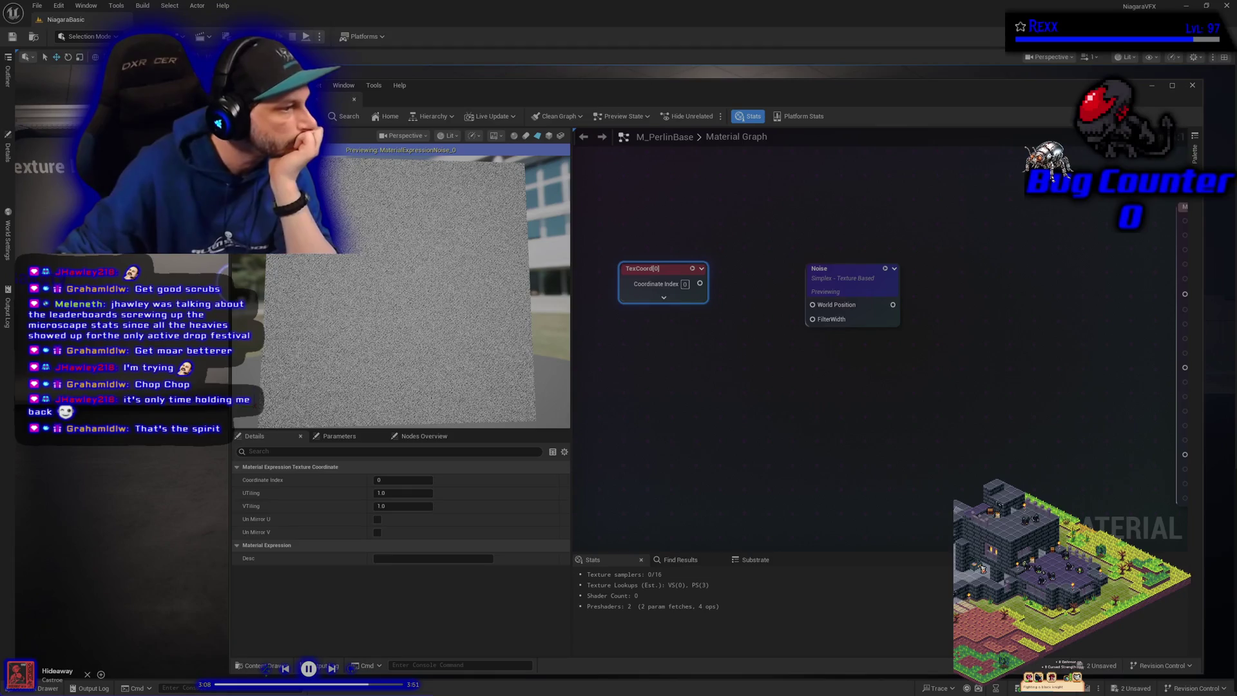
{"action": "left_click_drag", "start_coordinate": [700, 283], "coordinate": [815, 306]}
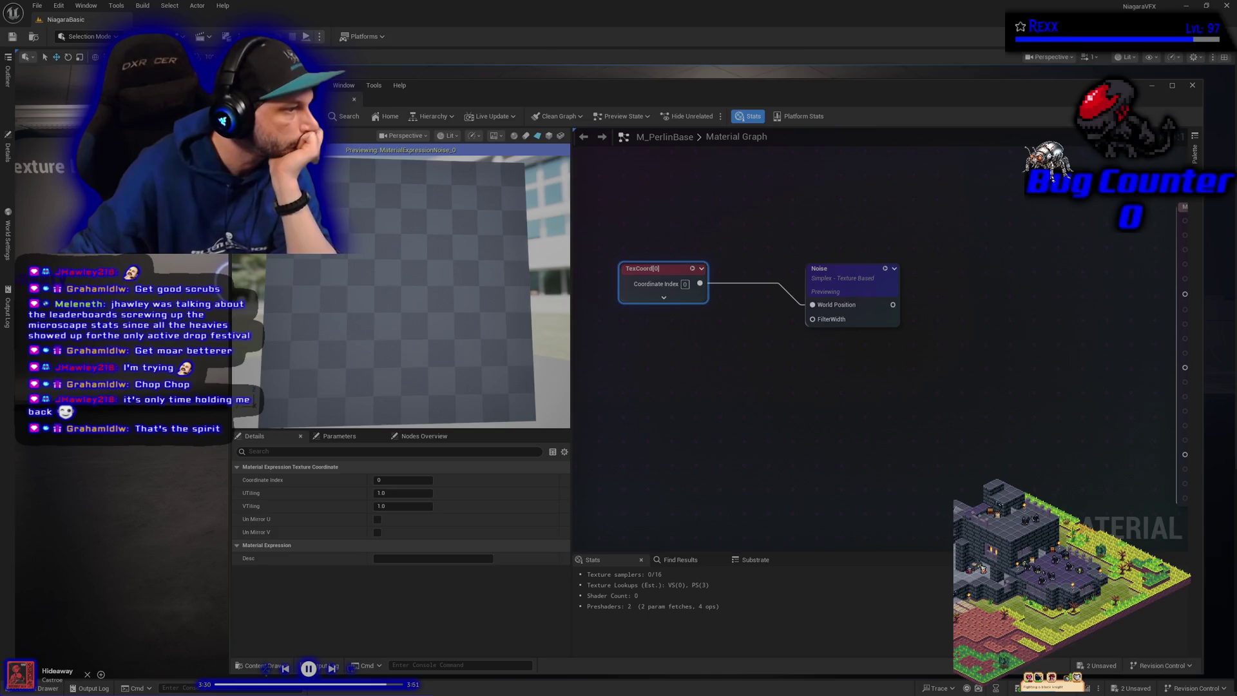
{"action": "left_click_drag", "start_coordinate": [699, 284], "coordinate": [717, 291]}
- Append a 0.0 Constant to TexCoord, feed the Append into Noise's World Position, and apply
{"action": "type", "text": "append"}
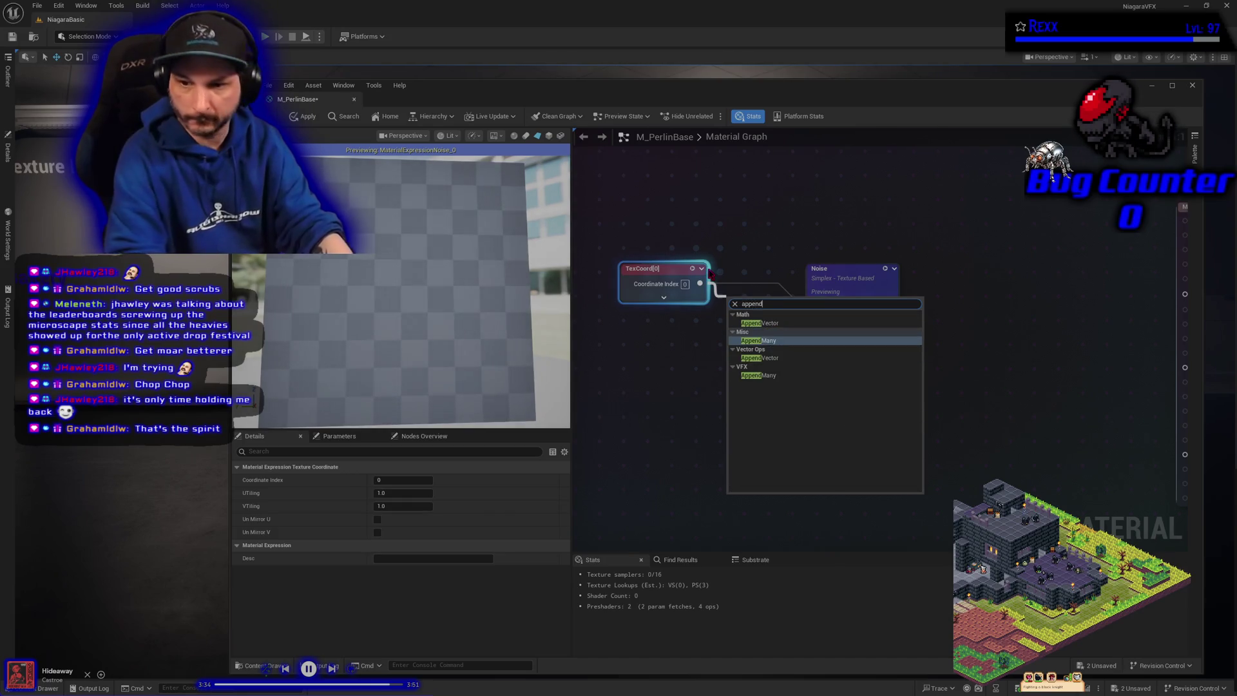
{"action": "left_click", "coordinate": [760, 323]}
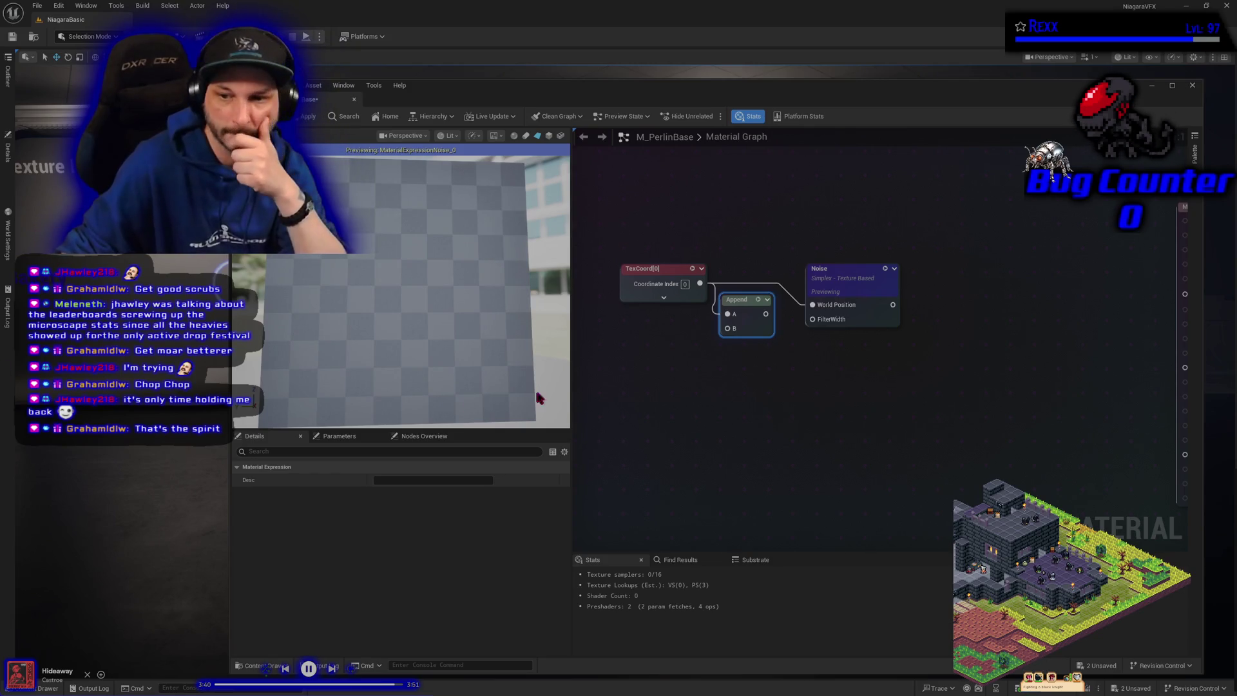
{"action": "left_click", "coordinate": [672, 371]}
{"action": "left_click", "coordinate": [672, 371]}
{"action": "mouse_move", "coordinate": [682, 364]}
{"action": "left_mouse_down"}
{"action": "mouse_move", "coordinate": [599, 336]}
{"action": "mouse_move", "coordinate": [623, 329]}
{"action": "mouse_move", "coordinate": [675, 351]}
{"action": "mouse_move", "coordinate": [723, 322]}
{"action": "left_mouse_up"}
{"action": "left_click", "coordinate": [670, 367]}
{"action": "mouse_move", "coordinate": [660, 346]}
{"action": "left_mouse_down"}
{"action": "mouse_move", "coordinate": [761, 343]}
{"action": "mouse_move", "coordinate": [728, 328]}
{"action": "left_mouse_up"}
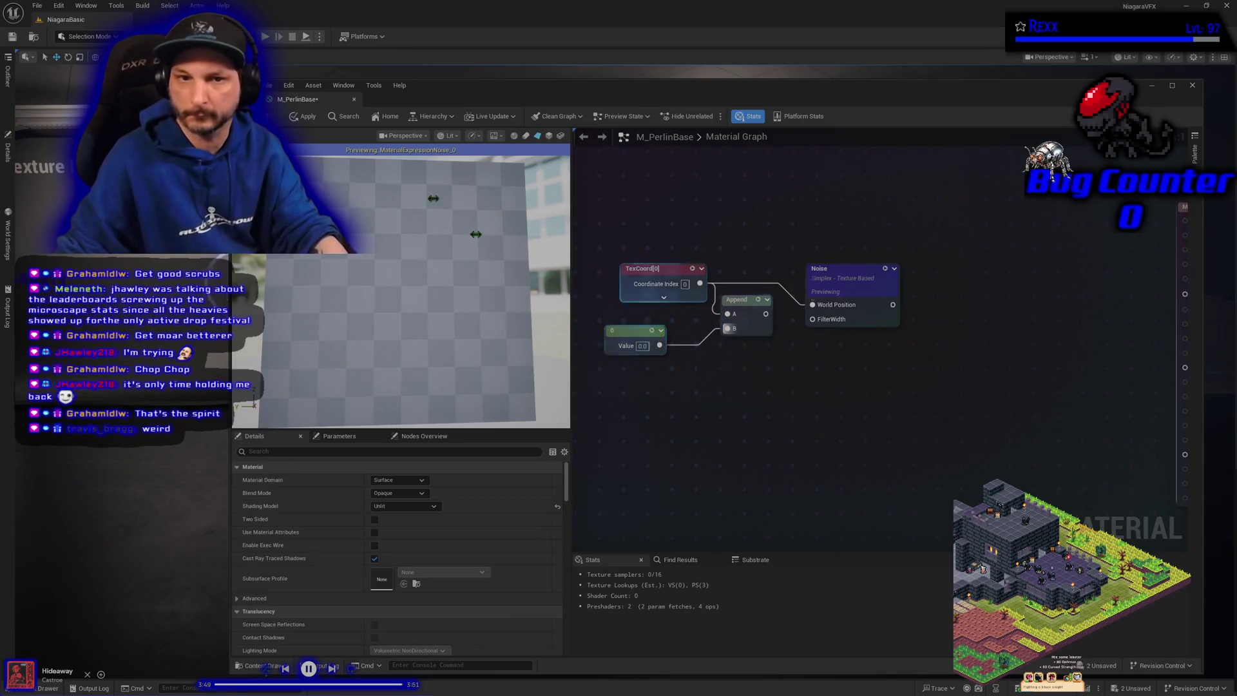
{"action": "left_click", "coordinate": [308, 118]}
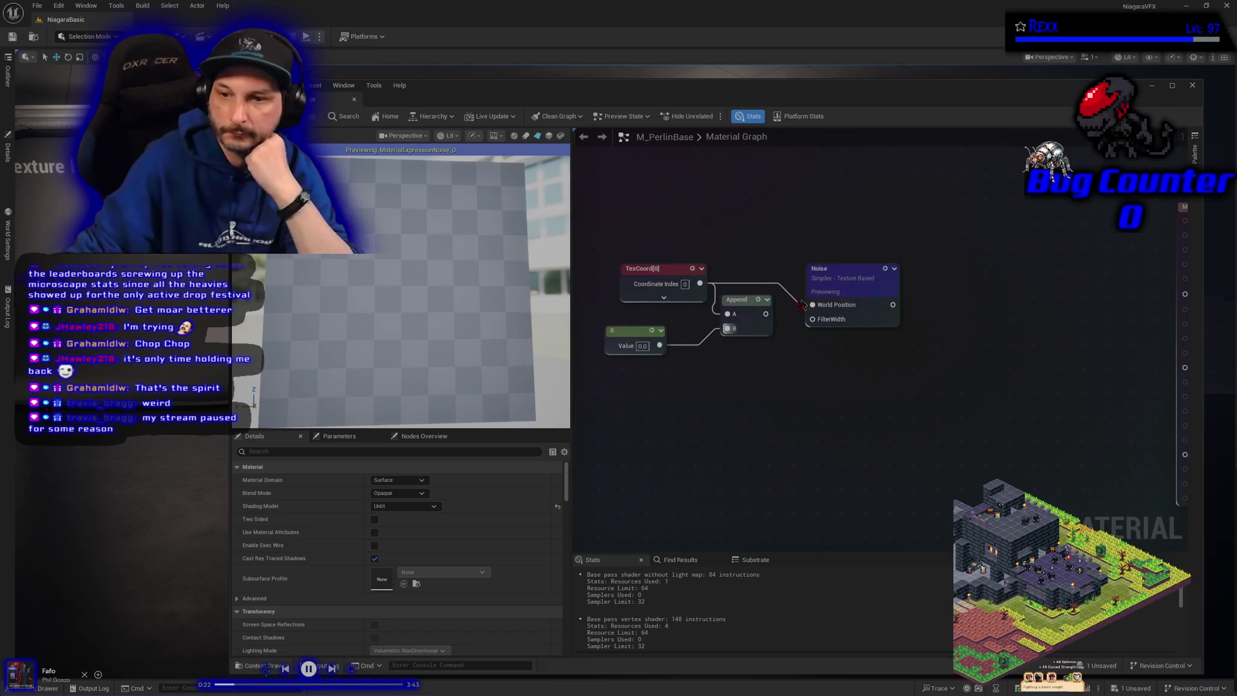
{"action": "left_click_drag", "start_coordinate": [767, 314], "coordinate": [813, 305]}
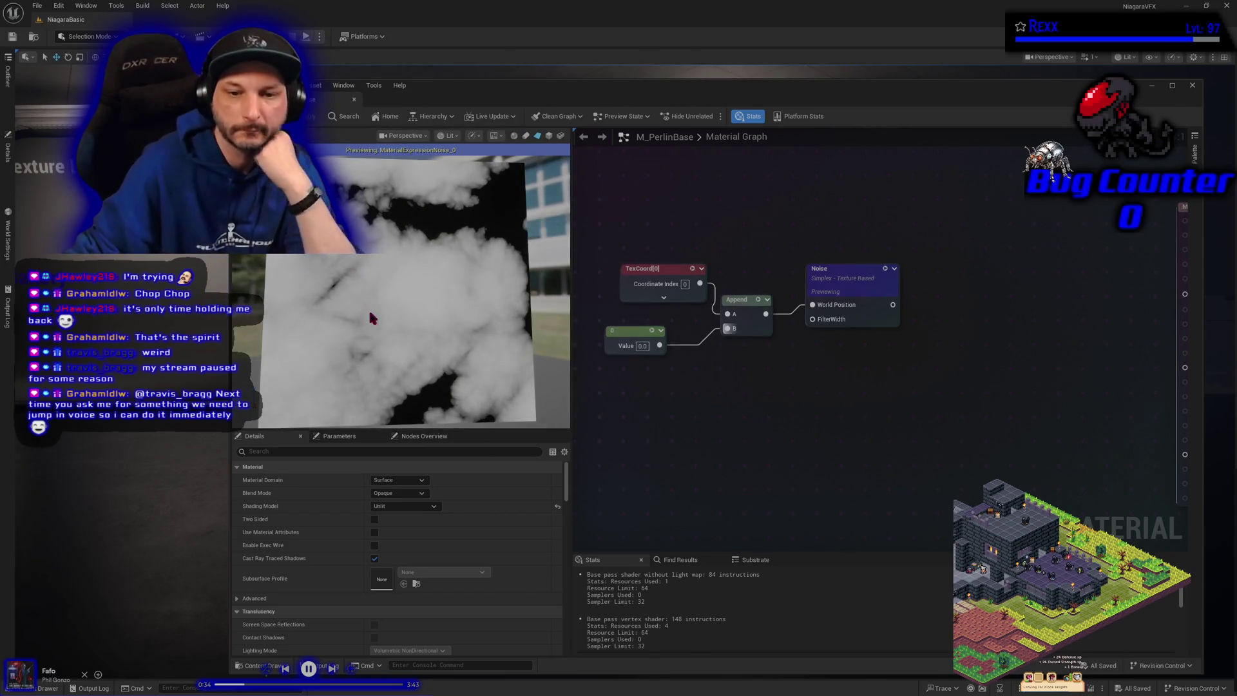
- Save the material, then select the Noise node and show its Function dropdown in Details
{"action": "key", "text": "ctrl+s"}
{"action": "left_click_drag", "start_coordinate": [369, 309], "coordinate": [351, 310]}
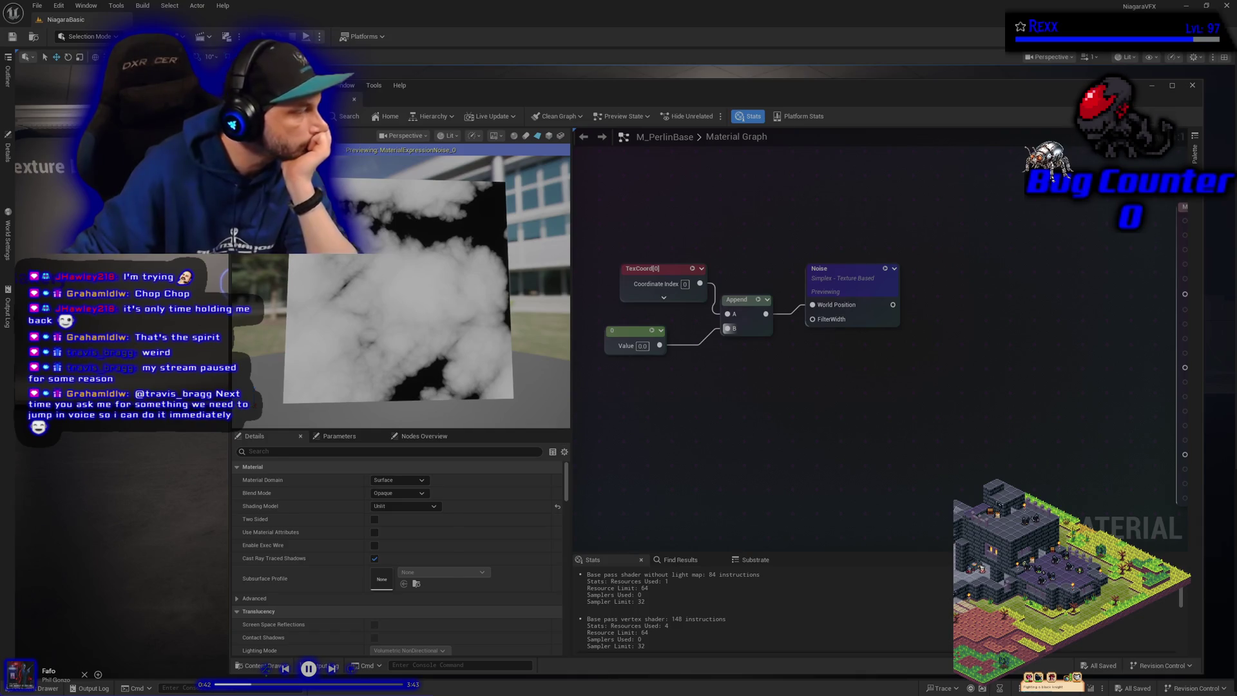
{"action": "left_click", "coordinate": [844, 270]}
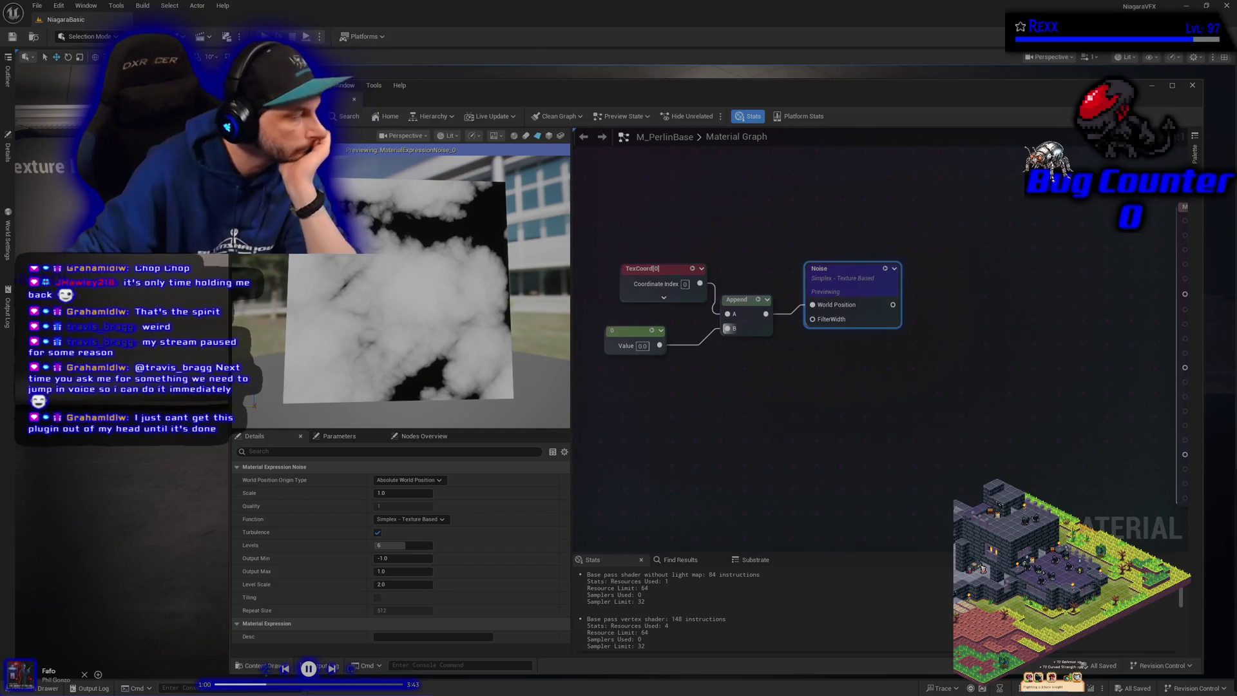
{"action": "left_click", "coordinate": [412, 518]}
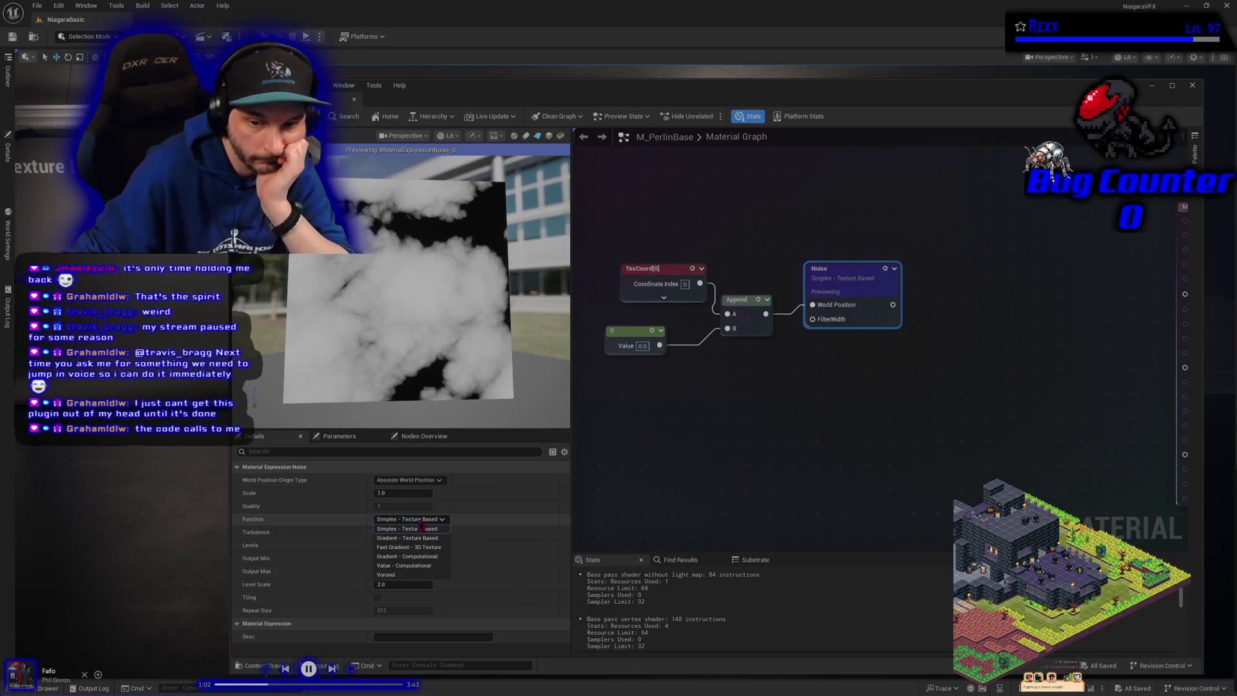
- Switch the Noise function to Gradient - Texture Based with Scale 8.0 and Tiling enabled
{"action": "left_click", "coordinate": [420, 541]}
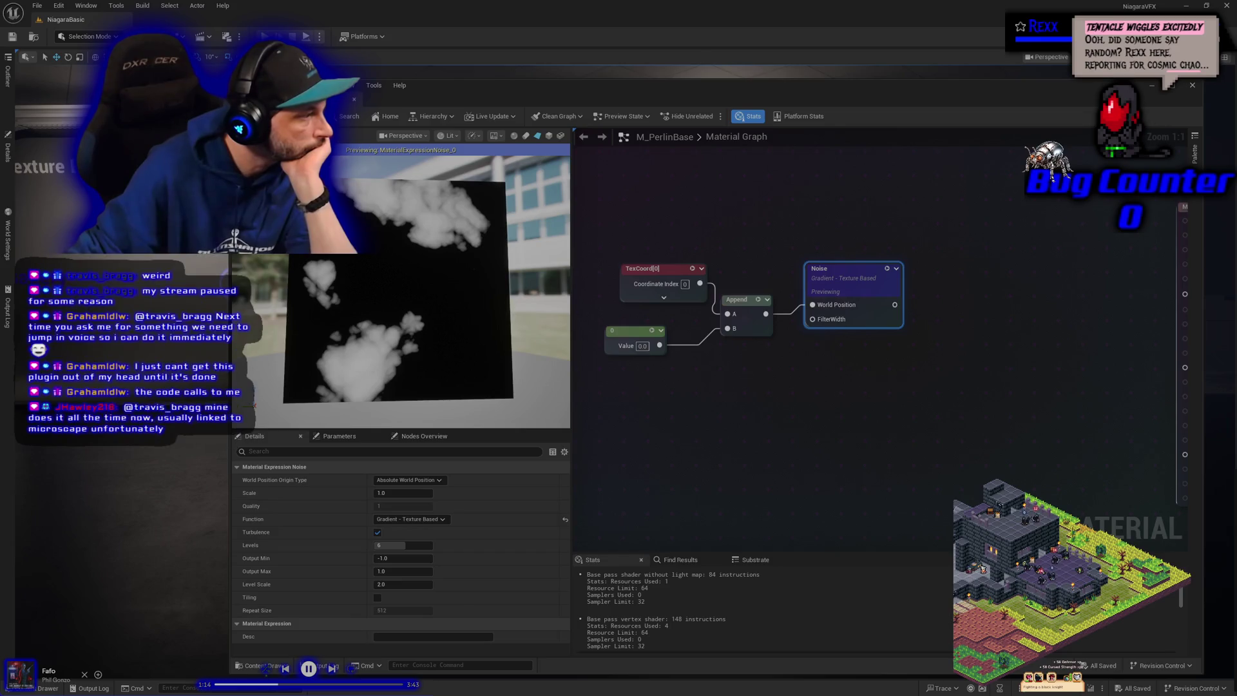
{"action": "left_click", "coordinate": [427, 492]}
{"action": "type", "text": "8"}
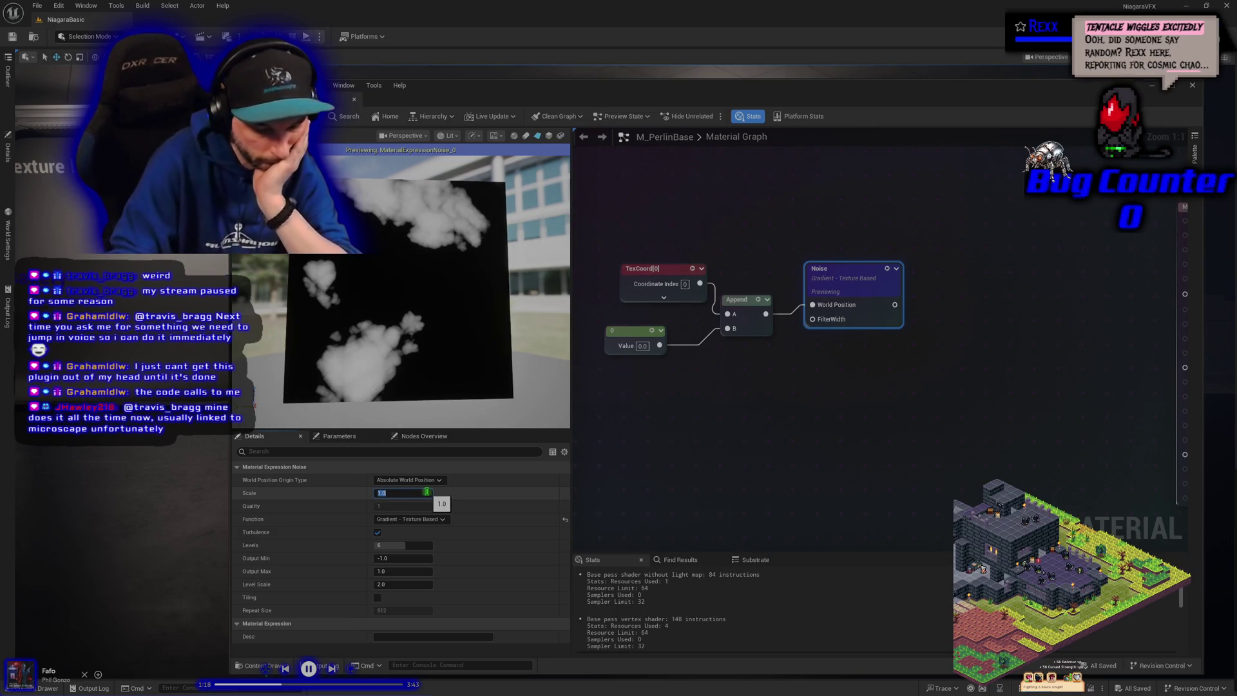
{"action": "key", "text": "Return"}
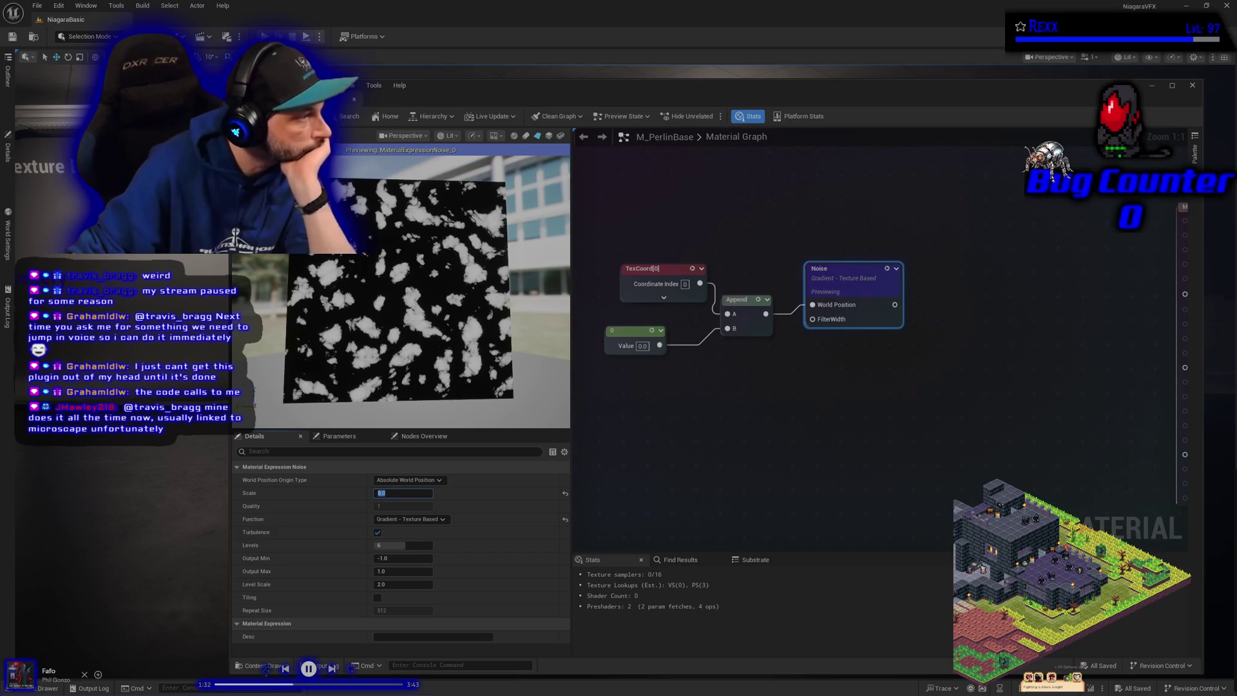
{"action": "left_click", "coordinate": [378, 599]}
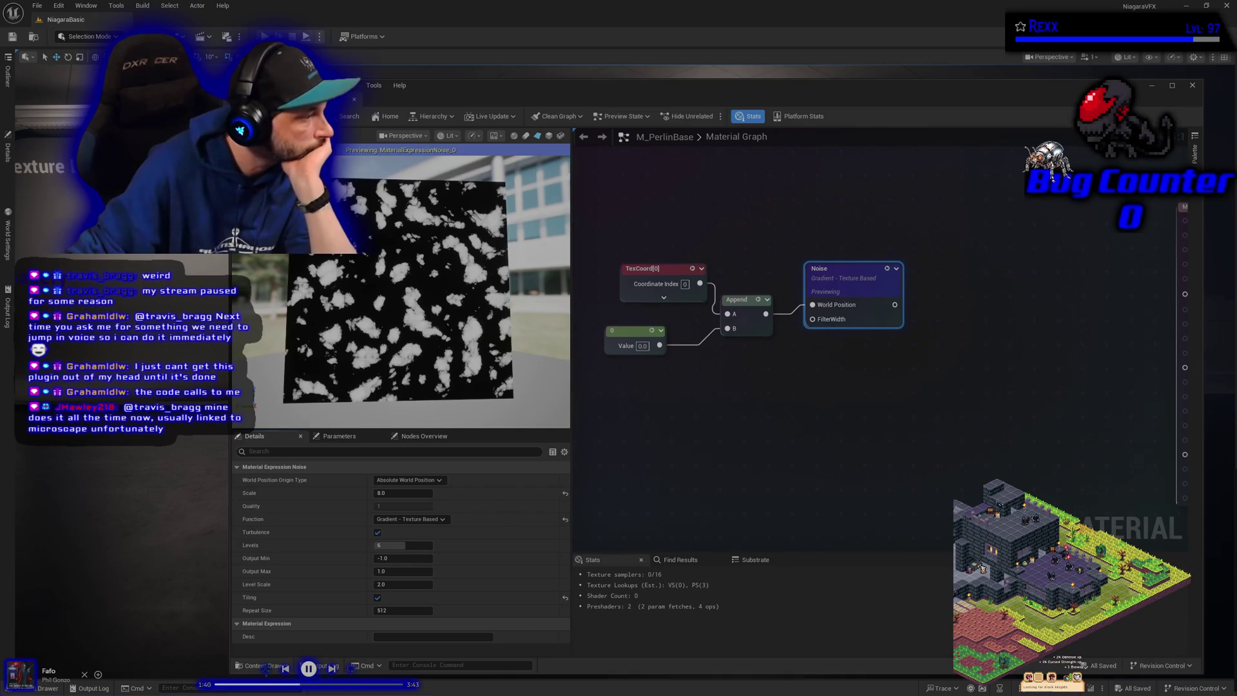
- Set Noise Repeat Size to 8, Turbulence off, Levels 5, and Output Min 0.0
{"action": "left_click", "coordinate": [387, 610]}
{"action": "type", "text": "8"}
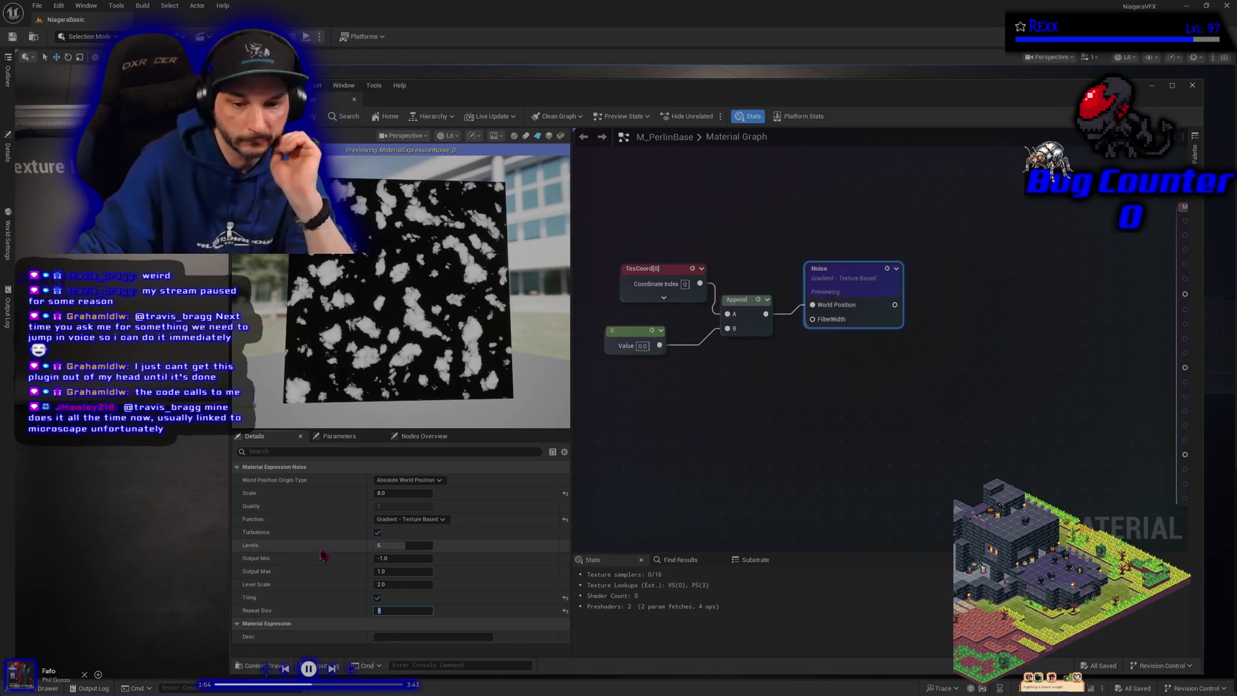
{"action": "left_click", "coordinate": [378, 533]}
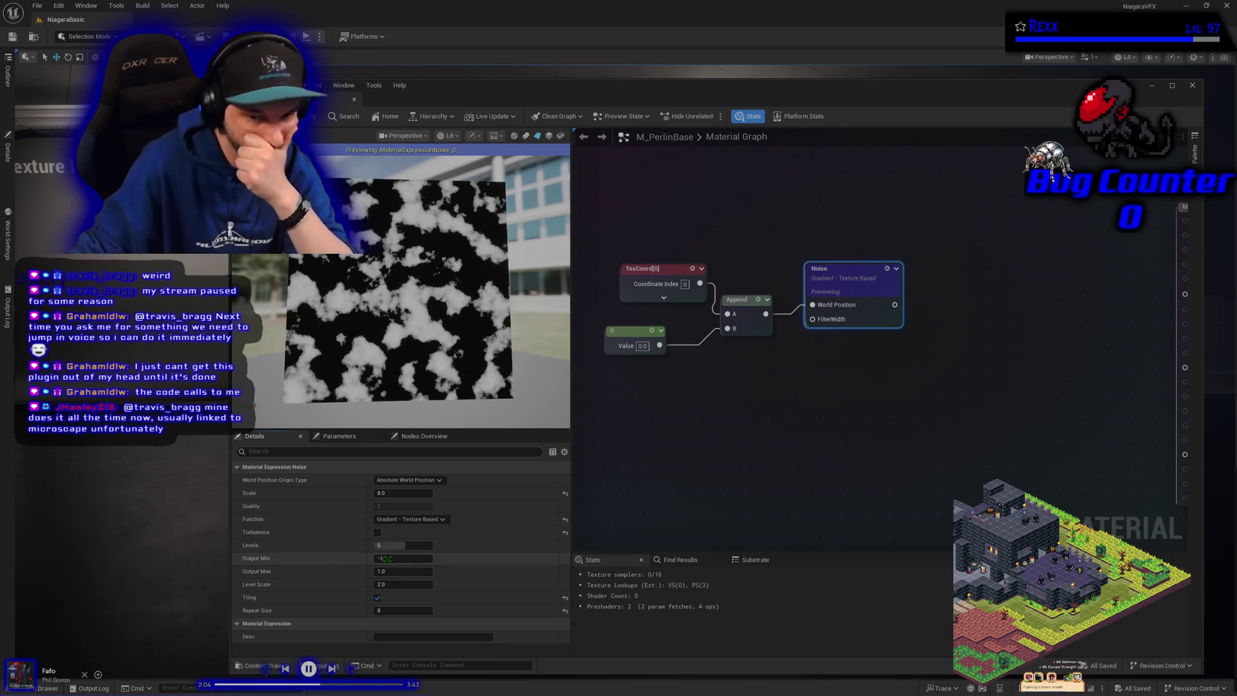
{"action": "left_click_drag", "start_coordinate": [400, 546], "coordinate": [389, 547]}
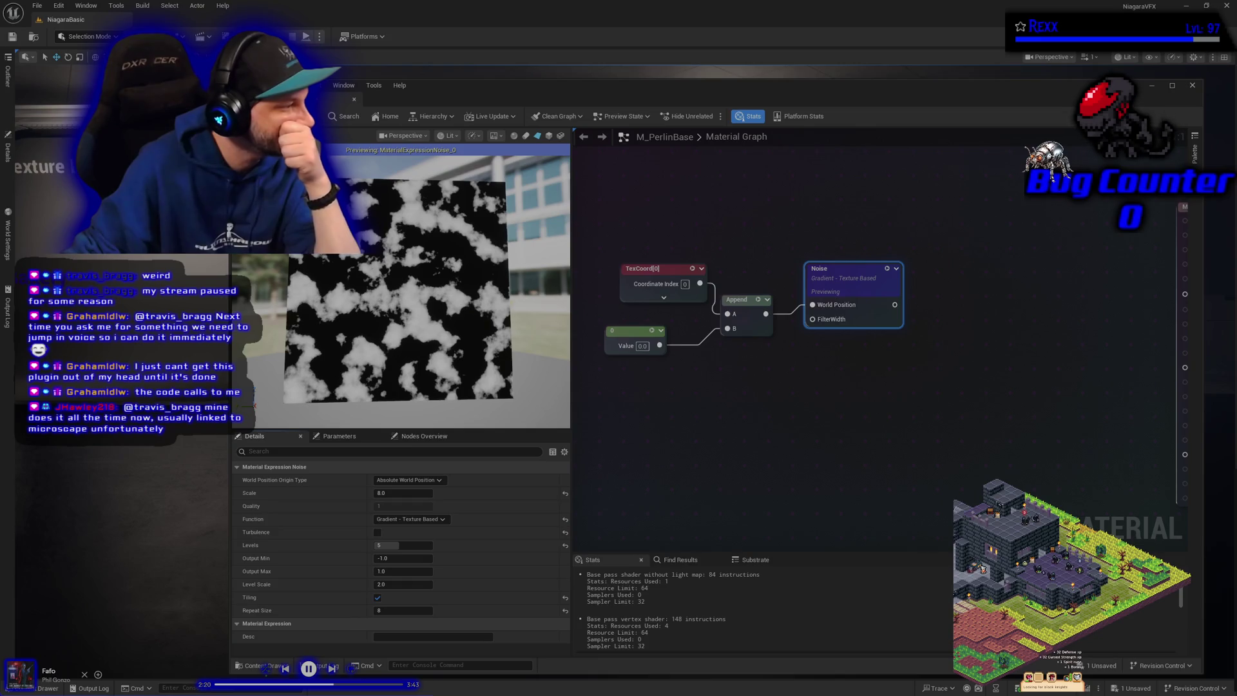
{"action": "left_click", "coordinate": [394, 558]}
{"action": "type", "text": "0"}
{"action": "key", "text": "Return"}
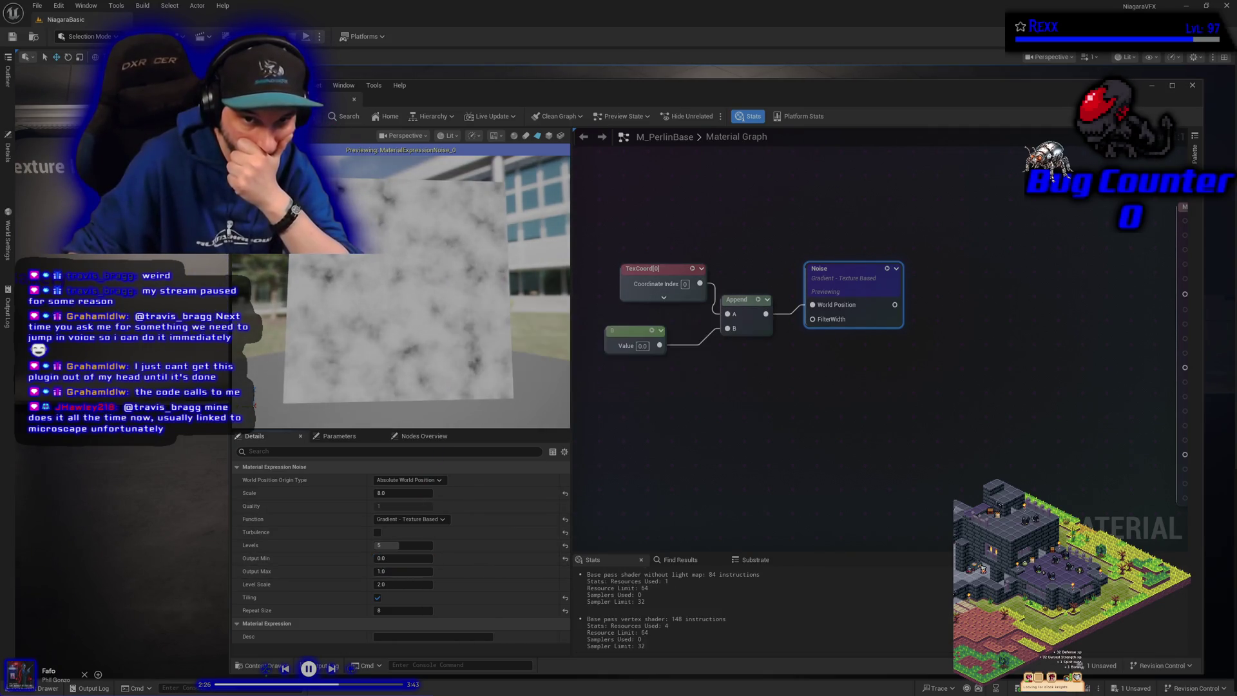
- Save the material and pull a new wire from the Noise output
{"action": "key", "text": "ctrl+s"}
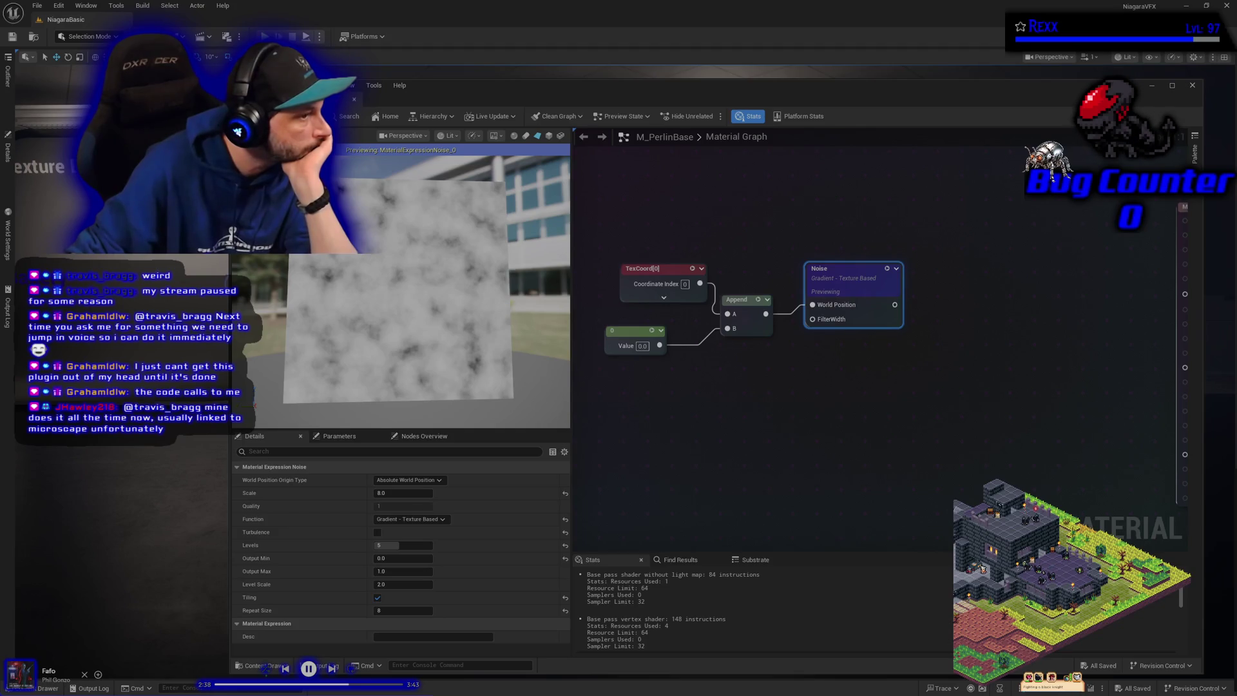
{"action": "left_click_drag", "start_coordinate": [977, 377], "coordinate": [803, 379]}
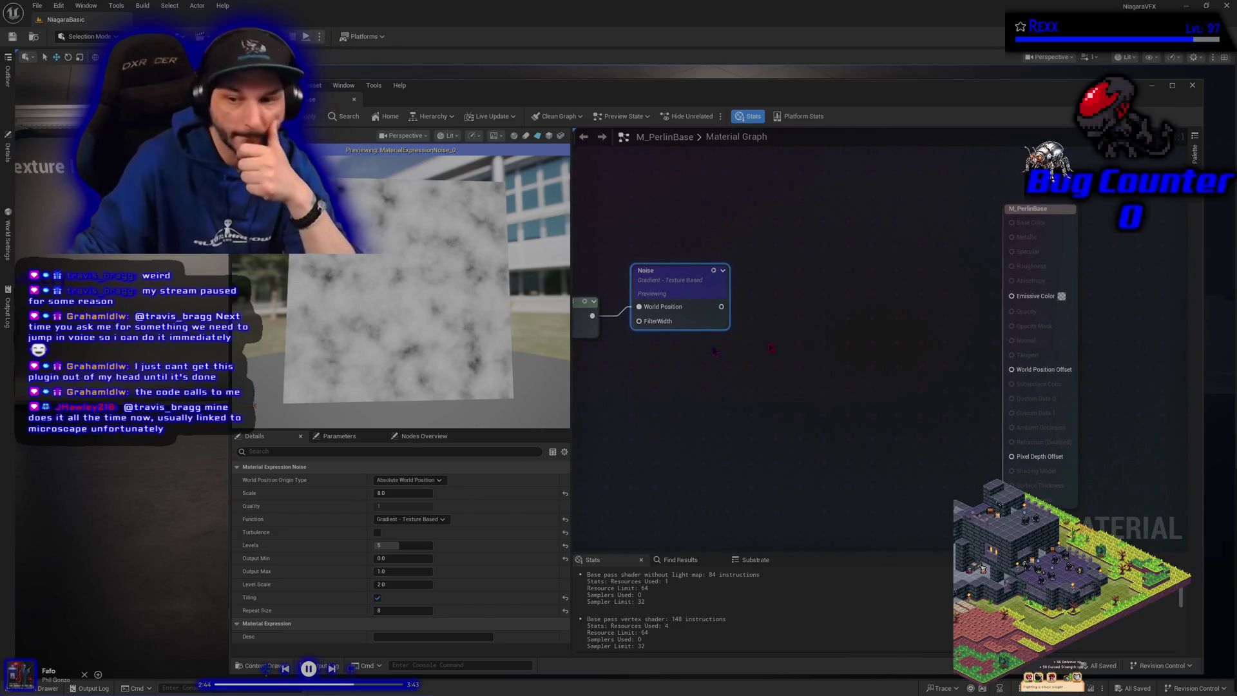
{"action": "mouse_move", "coordinate": [721, 306]}
{"action": "left_mouse_down"}
{"action": "mouse_move", "coordinate": [773, 308]}
{"action": "mouse_move", "coordinate": [757, 306]}
{"action": "left_mouse_up"}
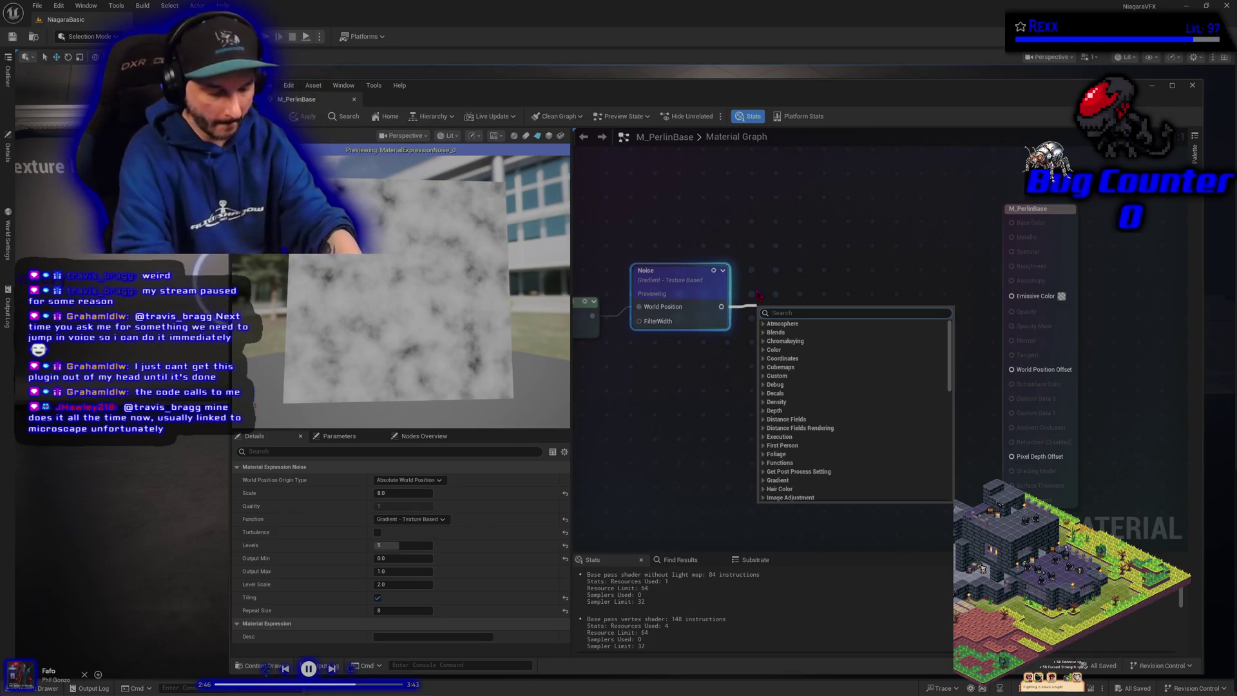
- Place a Power node taking the Noise output, with a Constant beside it
{"action": "key", "text": "Escape"}
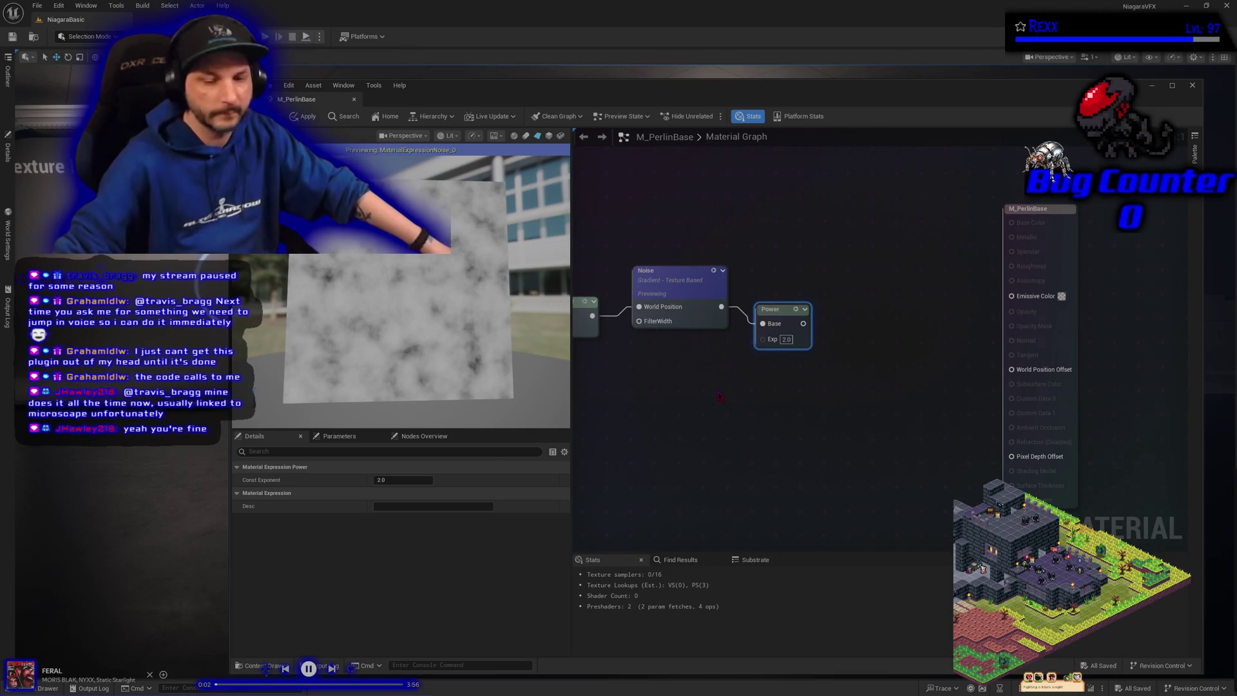
{"action": "mouse_move", "coordinate": [720, 396]}
{"action": "left_mouse_down"}
{"action": "mouse_move", "coordinate": [887, 365]}
{"action": "mouse_move", "coordinate": [902, 383]}
{"action": "mouse_move", "coordinate": [927, 312]}
{"action": "left_mouse_up"}
- Feed a Constant of 2 into Power's Exp, route Power to Emissive Color, and apply
{"action": "left_click", "coordinate": [852, 340]}
{"action": "left_click_drag", "start_coordinate": [879, 344], "coordinate": [864, 329]}
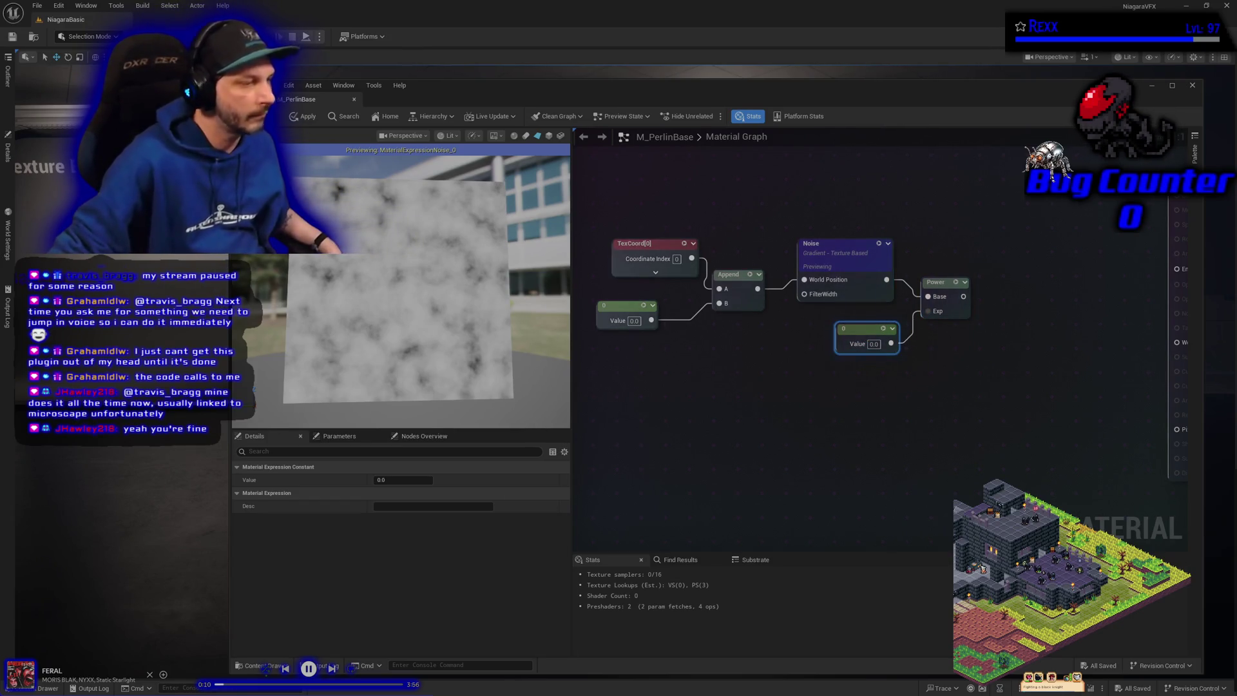
{"action": "type", "text": "2"}
{"action": "key", "text": "Return"}
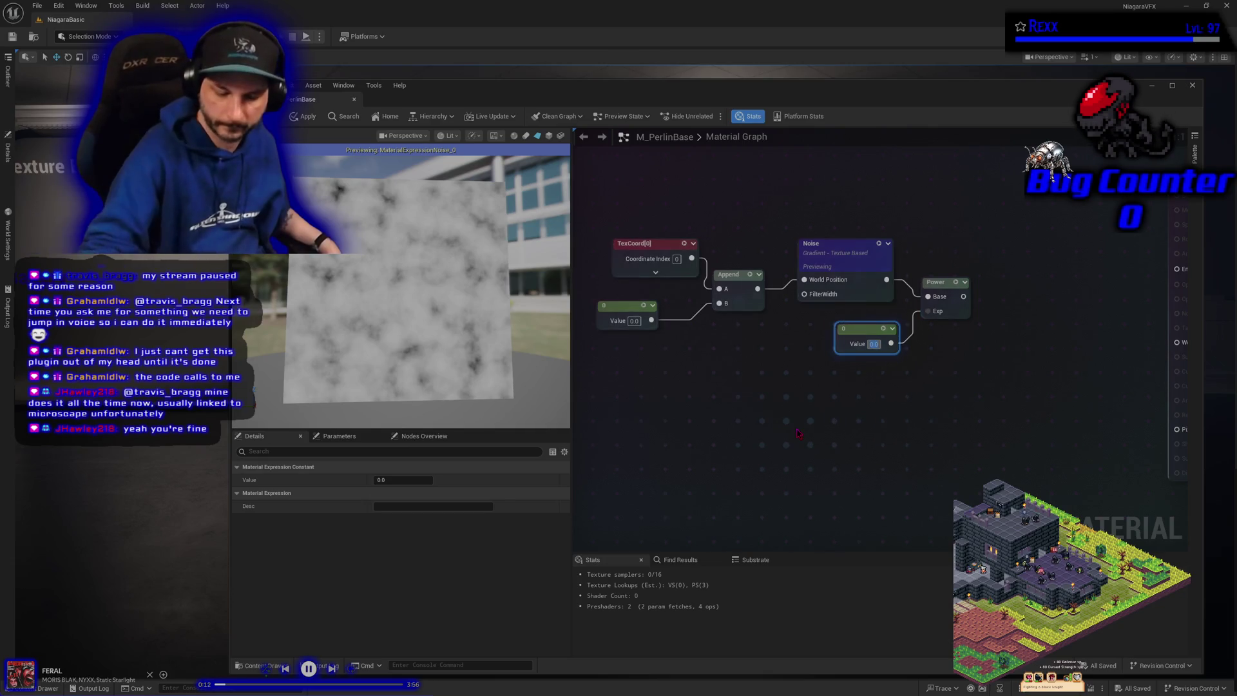
{"action": "left_click", "coordinate": [302, 116]}
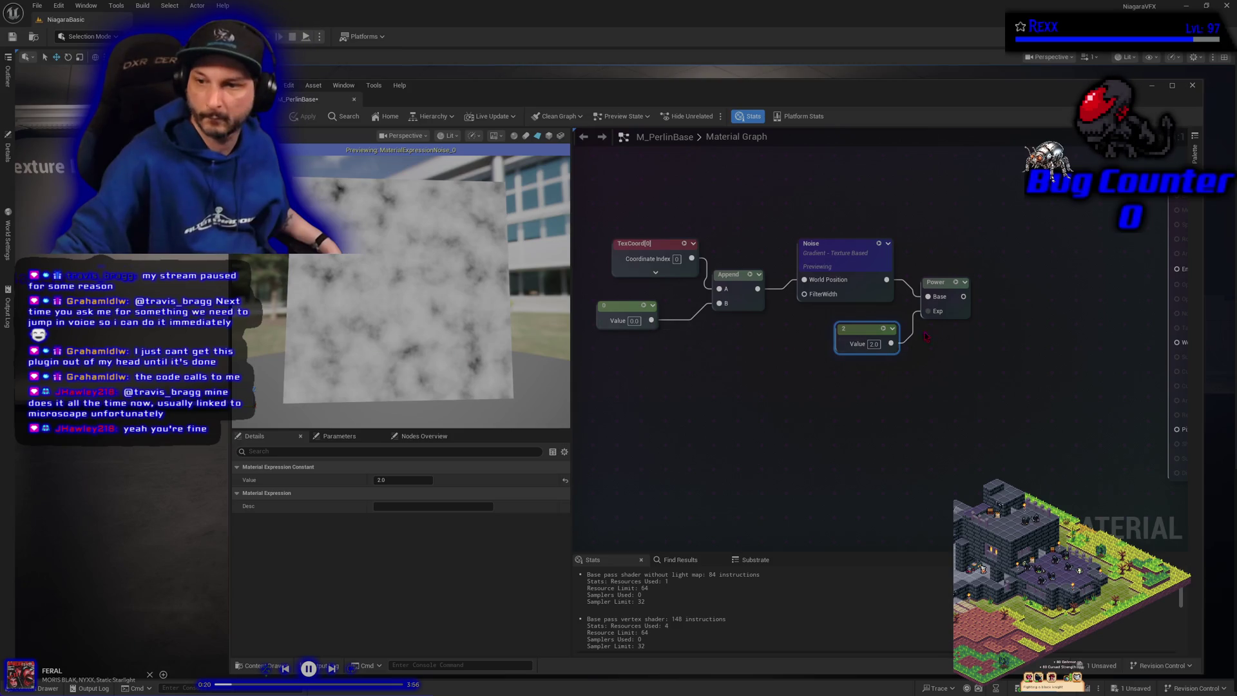
{"action": "mouse_move", "coordinate": [965, 297]}
{"action": "left_mouse_down"}
{"action": "mouse_move", "coordinate": [1089, 322]}
{"action": "mouse_move", "coordinate": [1177, 270]}
{"action": "mouse_move", "coordinate": [1160, 268]}
{"action": "left_mouse_up"}
{"action": "left_click", "coordinate": [302, 117]}
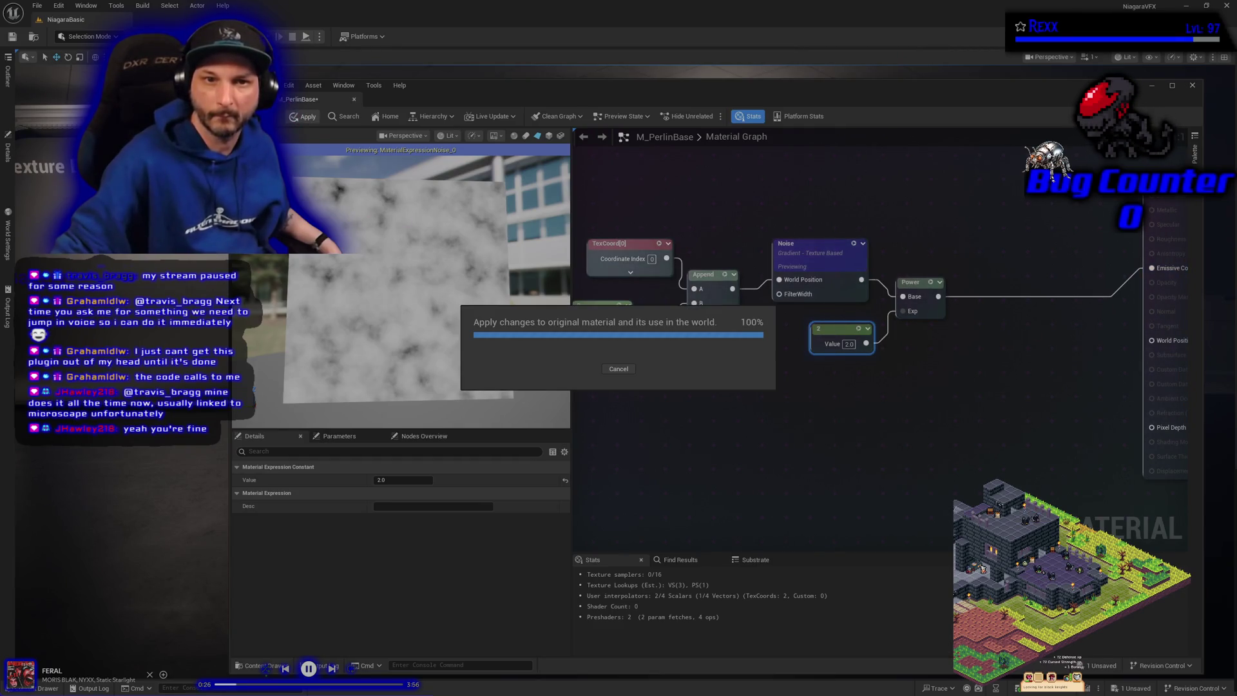
- Save all unsaved assets from the File menu
{"action": "left_click", "coordinate": [271, 86]}
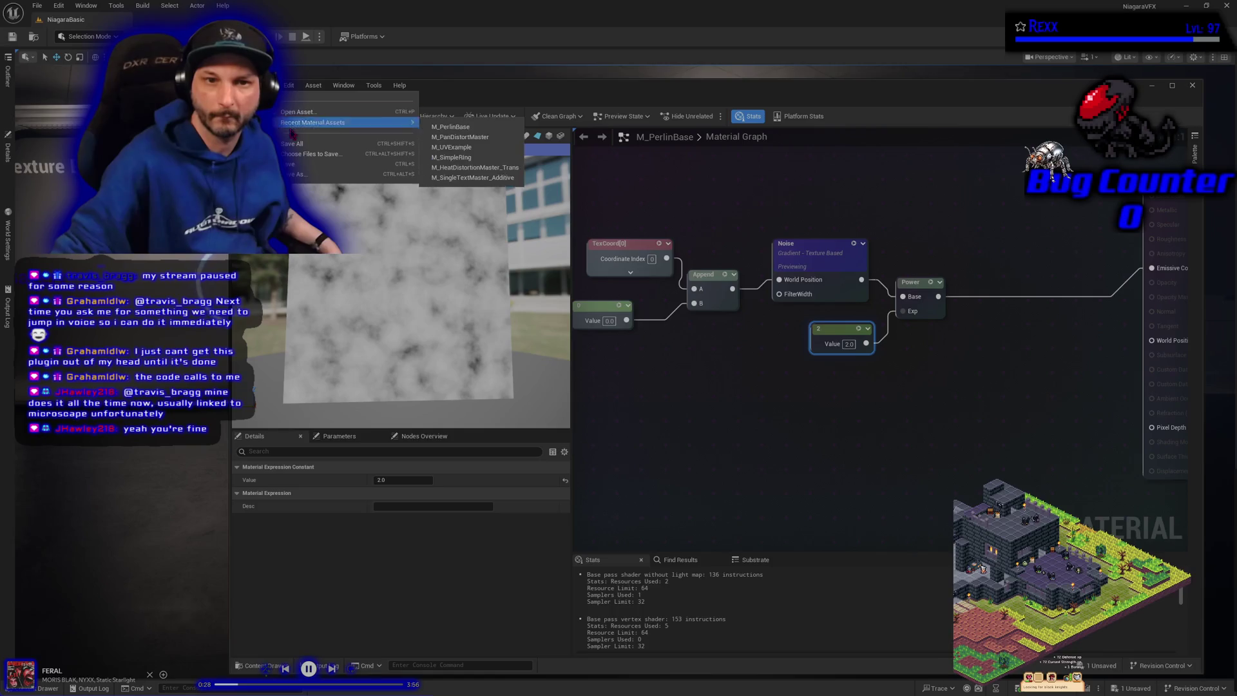
{"action": "left_click", "coordinate": [300, 145]}
{"action": "left_click_drag", "start_coordinate": [993, 520], "coordinate": [896, 510]}
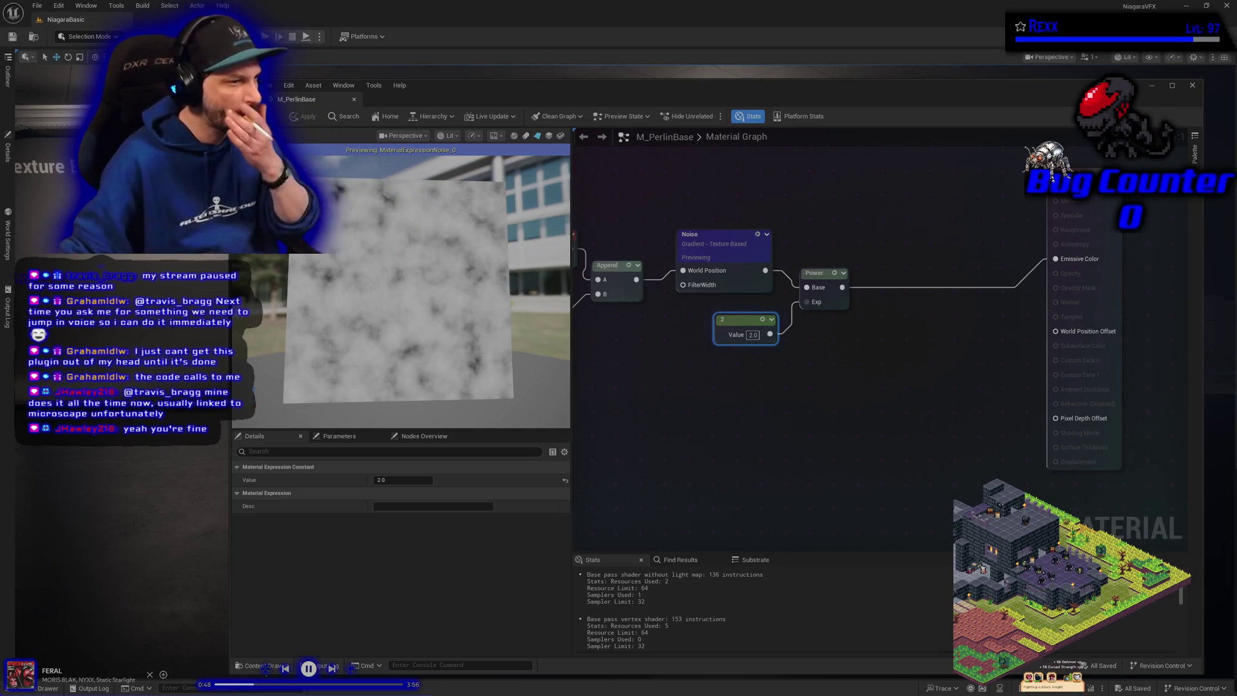
- Add a CheapContrast node after the Power node's output
{"action": "left_click_drag", "start_coordinate": [902, 394], "coordinate": [678, 405]}
{"action": "left_click_drag", "start_coordinate": [619, 298], "coordinate": [647, 322]}
{"action": "type", "text": "cheap"}
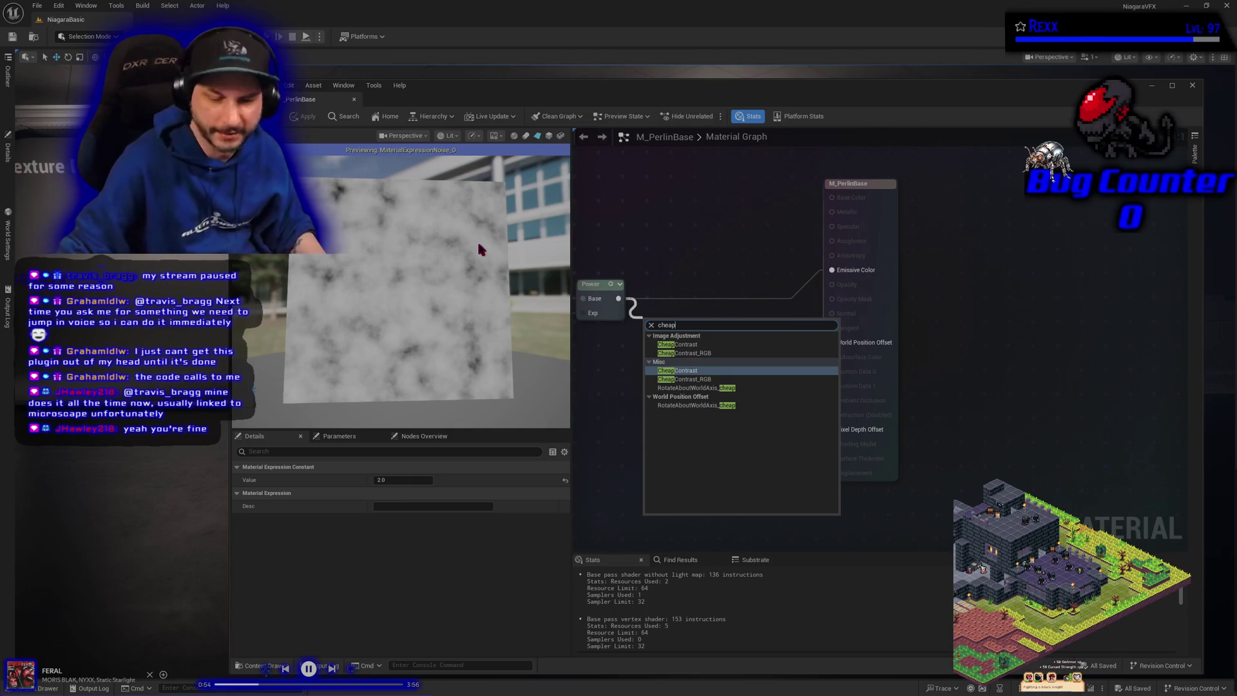
{"action": "left_click", "coordinate": [690, 372]}
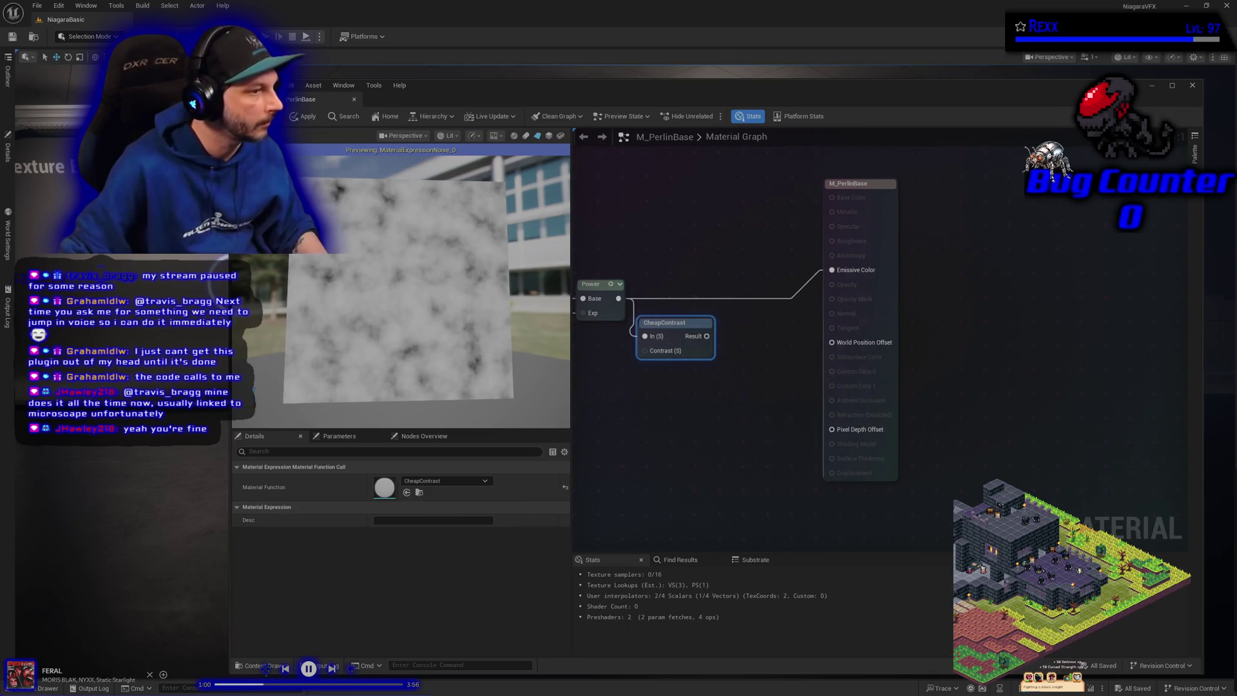
- Drive CheapContrast's Contrast with a Constant of 1, send its Result to Emissive Color, and apply
{"action": "left_click", "coordinate": [591, 394]}
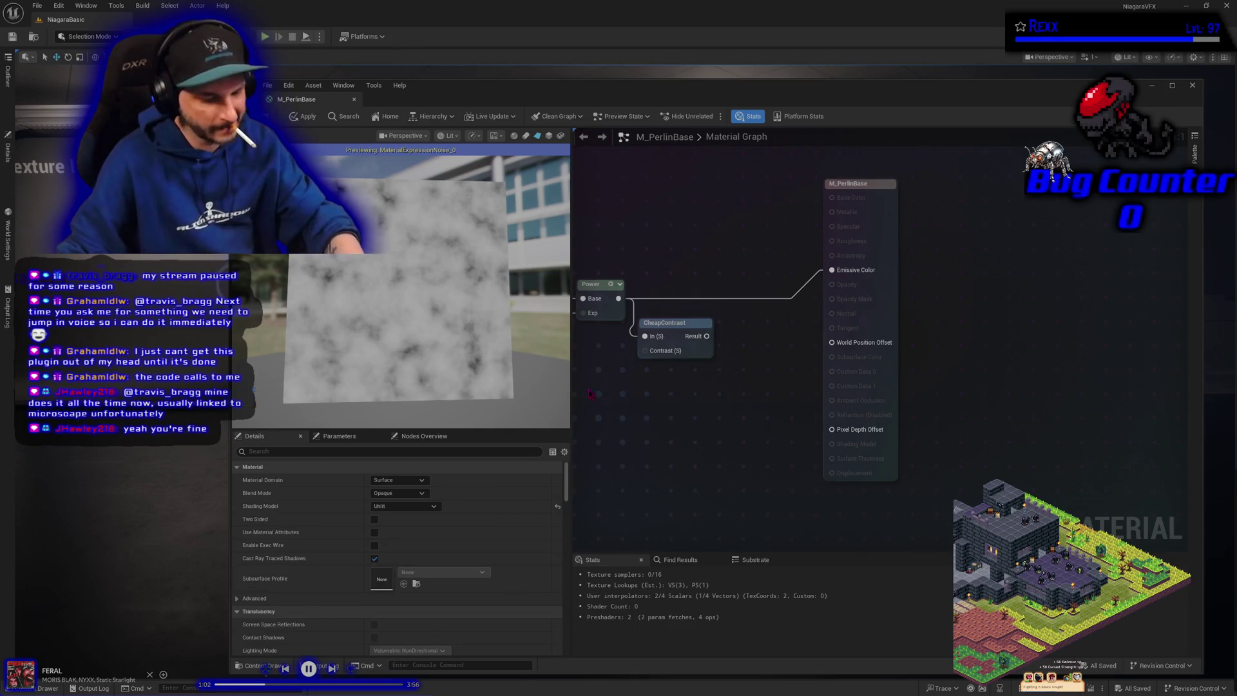
{"action": "key", "text": "1"}
{"action": "left_click", "coordinate": [591, 393]}
{"action": "left_click_drag", "start_coordinate": [641, 400], "coordinate": [645, 350]}
{"action": "left_click_drag", "start_coordinate": [689, 415], "coordinate": [806, 440]}
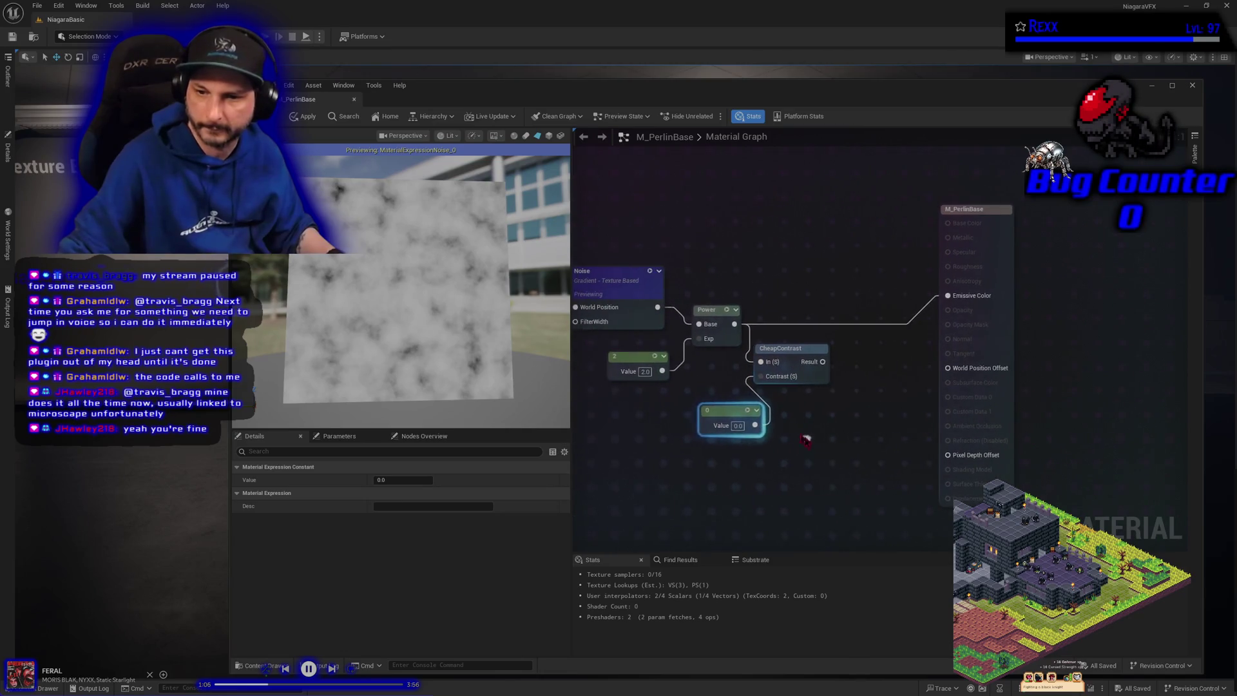
{"action": "left_click_drag", "start_coordinate": [738, 409], "coordinate": [619, 410]}
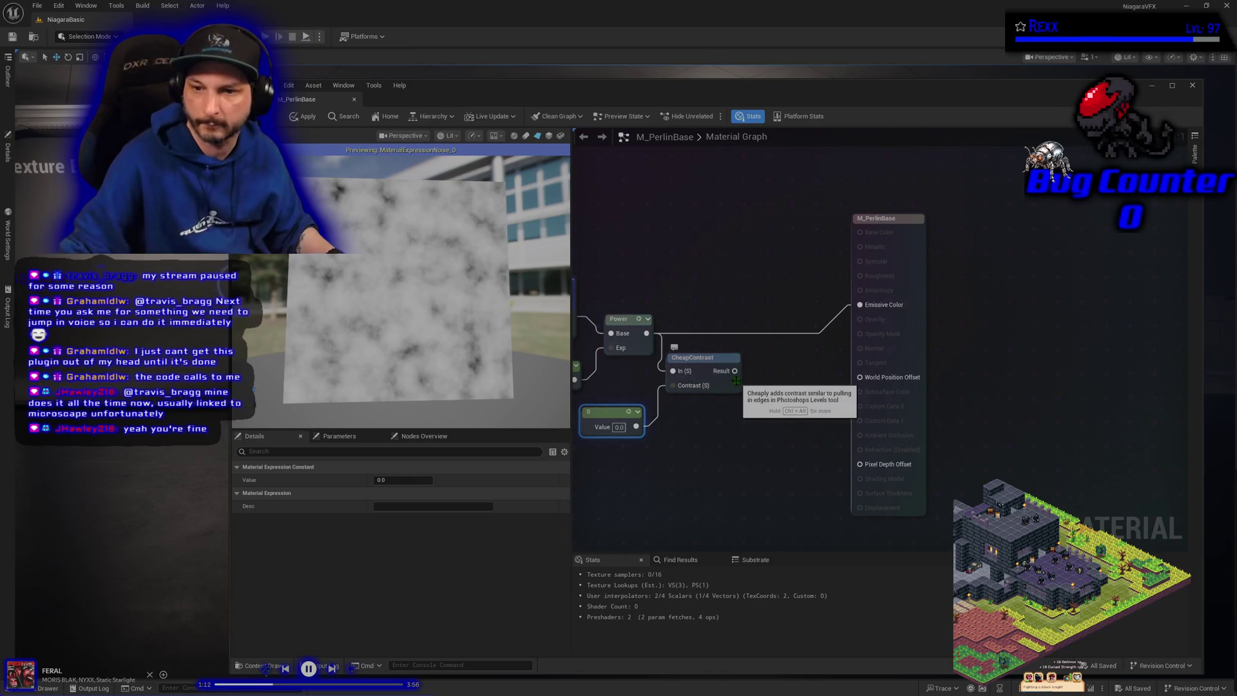
{"action": "left_click_drag", "start_coordinate": [734, 370], "coordinate": [878, 310]}
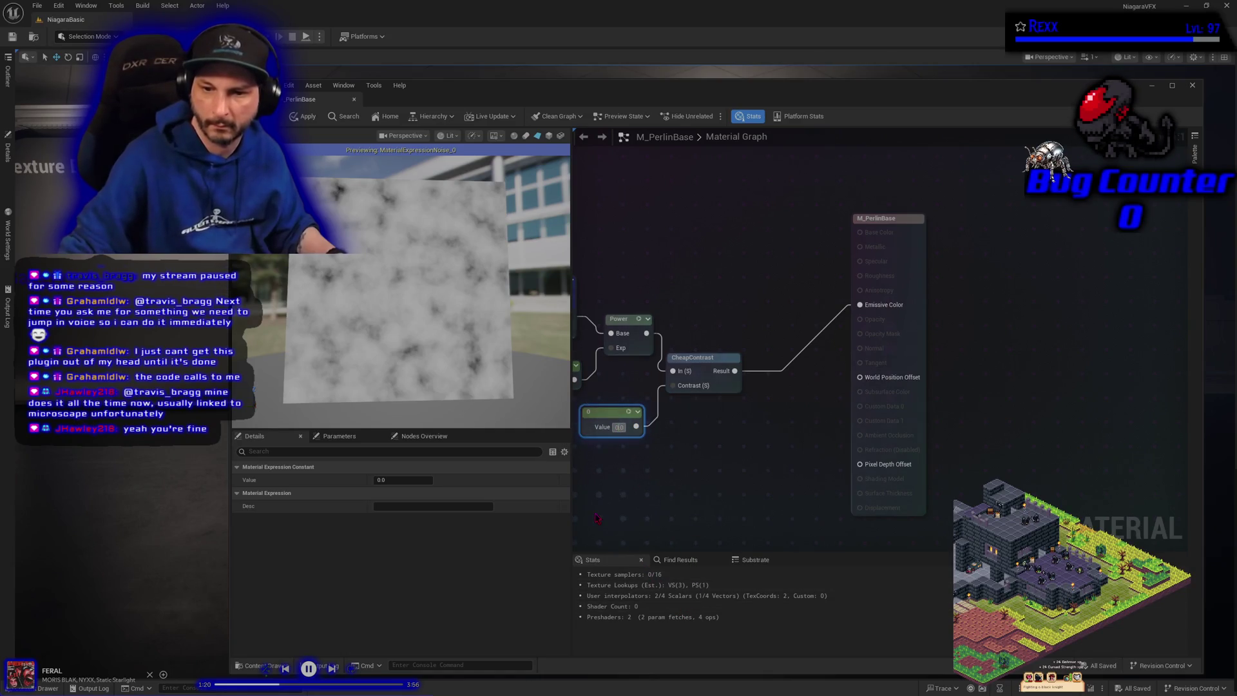
{"action": "type", "text": "1"}
{"action": "key", "text": "Return"}
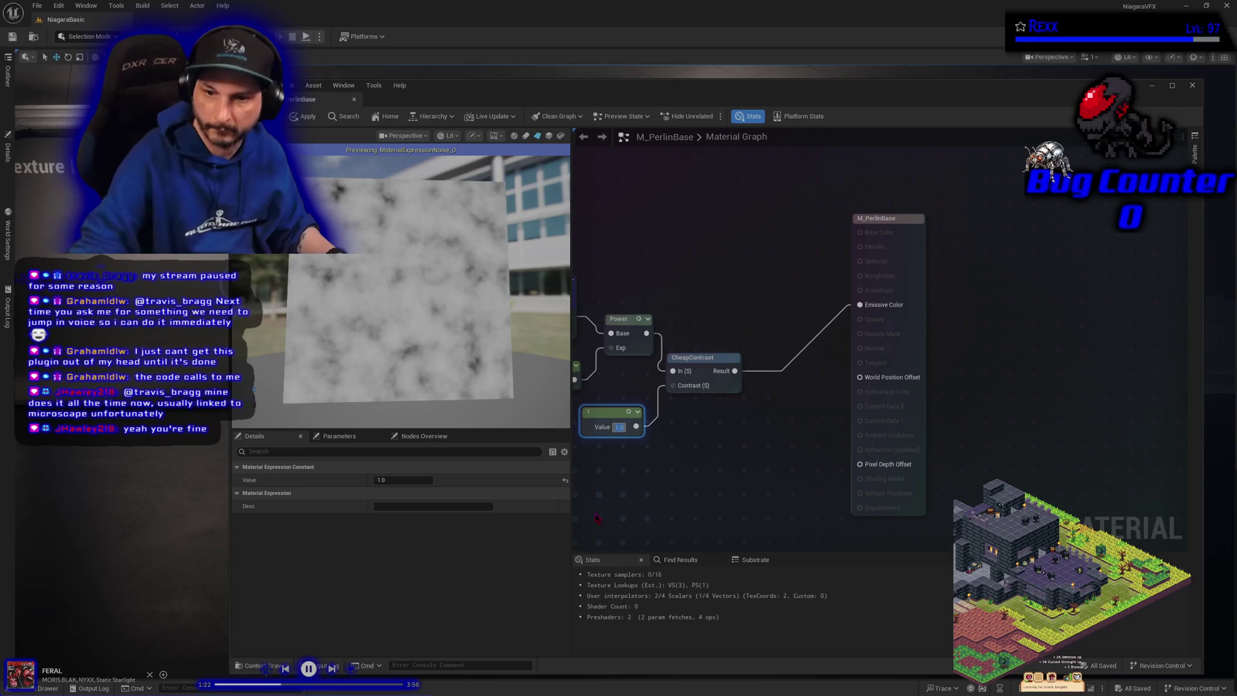
{"action": "left_click", "coordinate": [300, 112]}
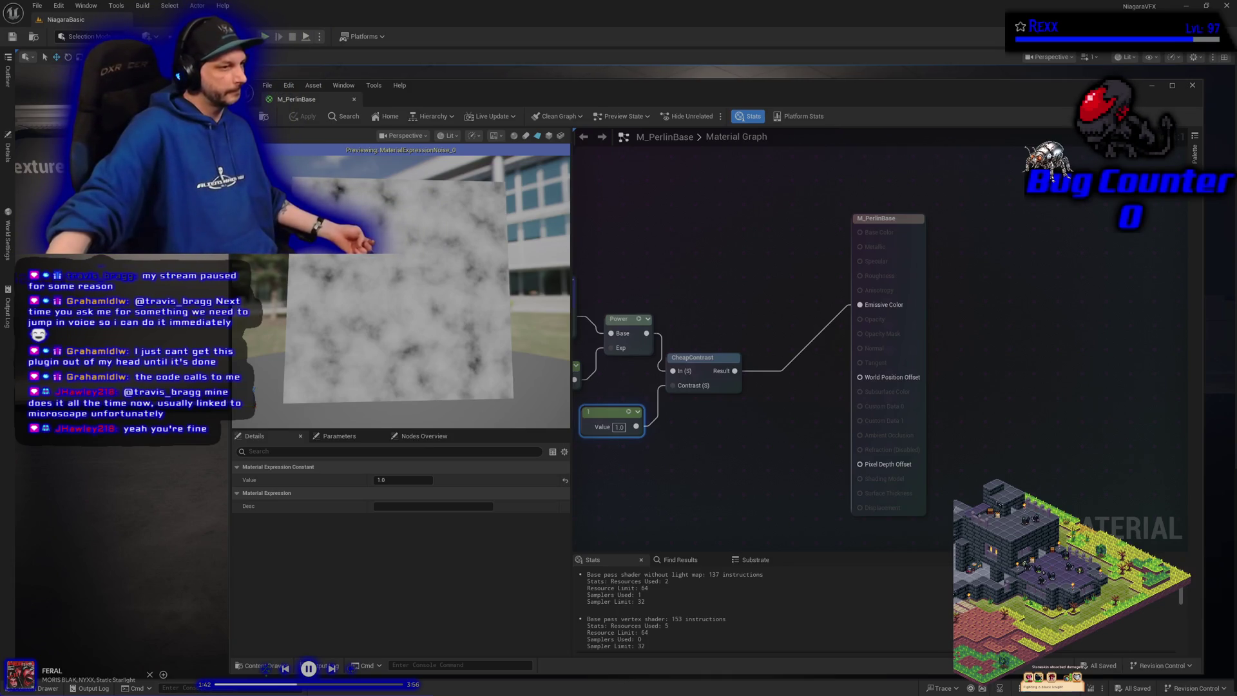
- Reset the contrast constant to 0, apply, and add a Vector Parameter node to the graph
{"action": "left_click_drag", "start_coordinate": [593, 465], "coordinate": [710, 448]}
{"action": "type", "text": "0"}
{"action": "key", "text": "Return"}
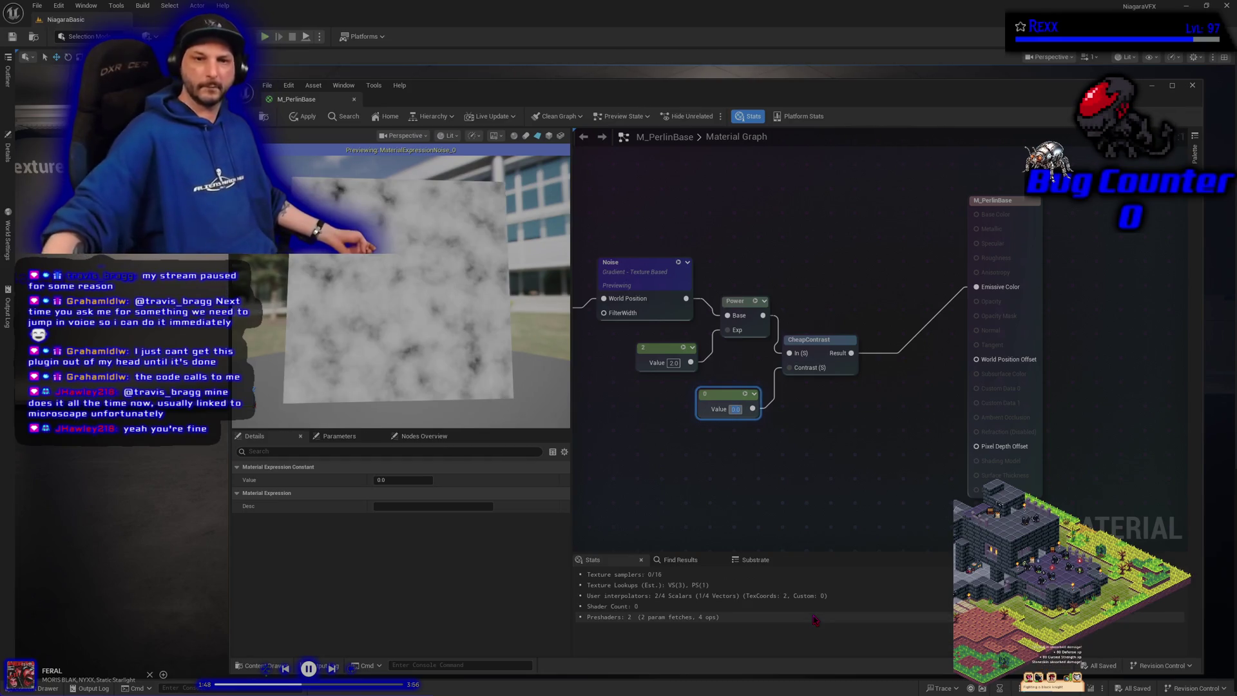
{"action": "left_click", "coordinate": [303, 117]}
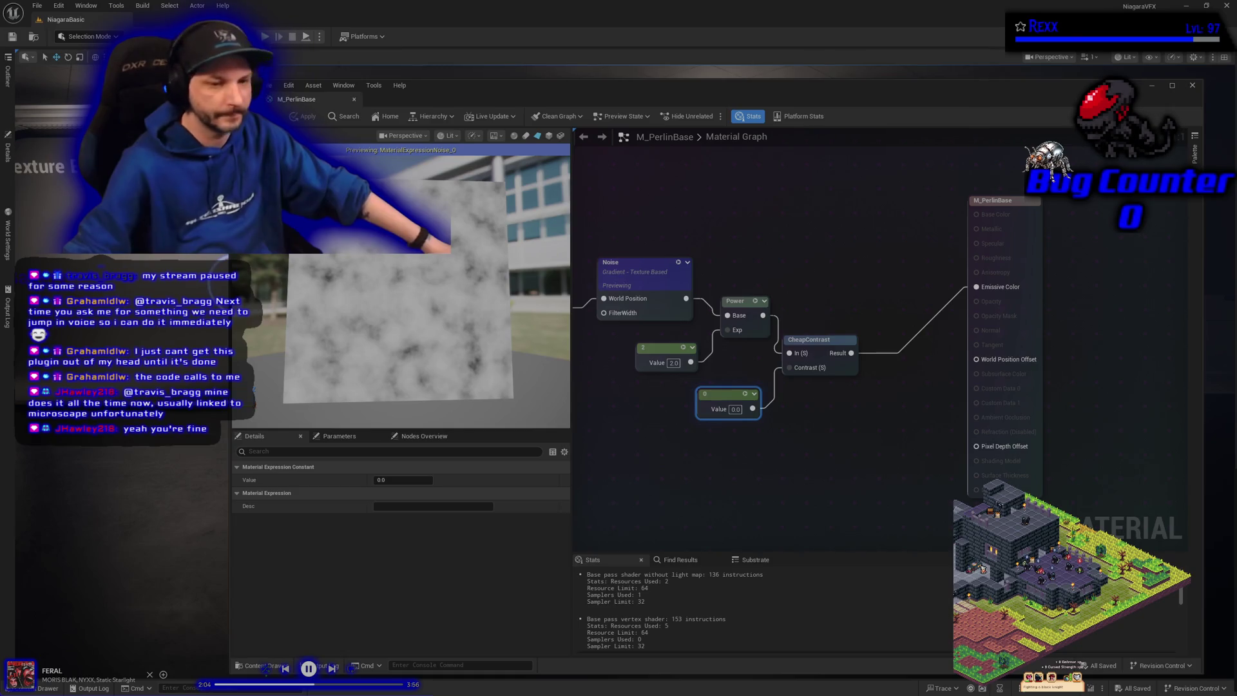
{"action": "left_click", "coordinate": [699, 351]}
{"action": "type", "text": "RandomS"}
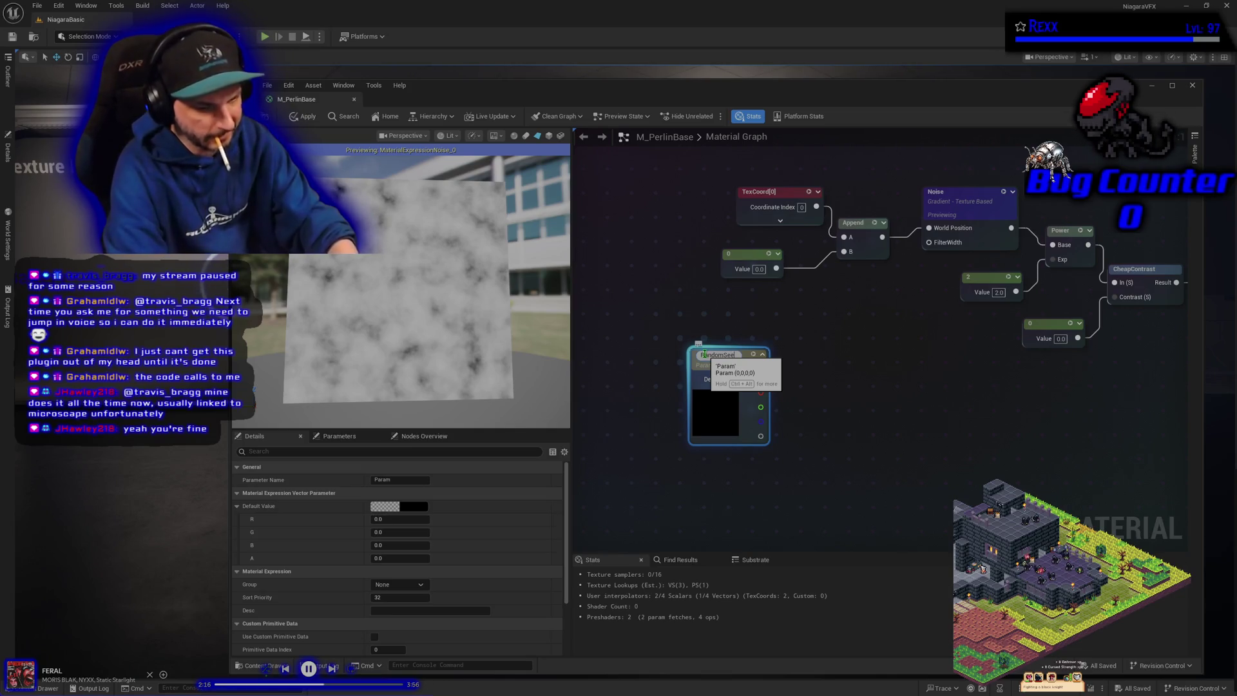
- Name the vector parameter RandomSeed in group NoiseSettings with sort priority 1, and apply
{"action": "type", "text": "eed"}
{"action": "key", "text": "Return"}
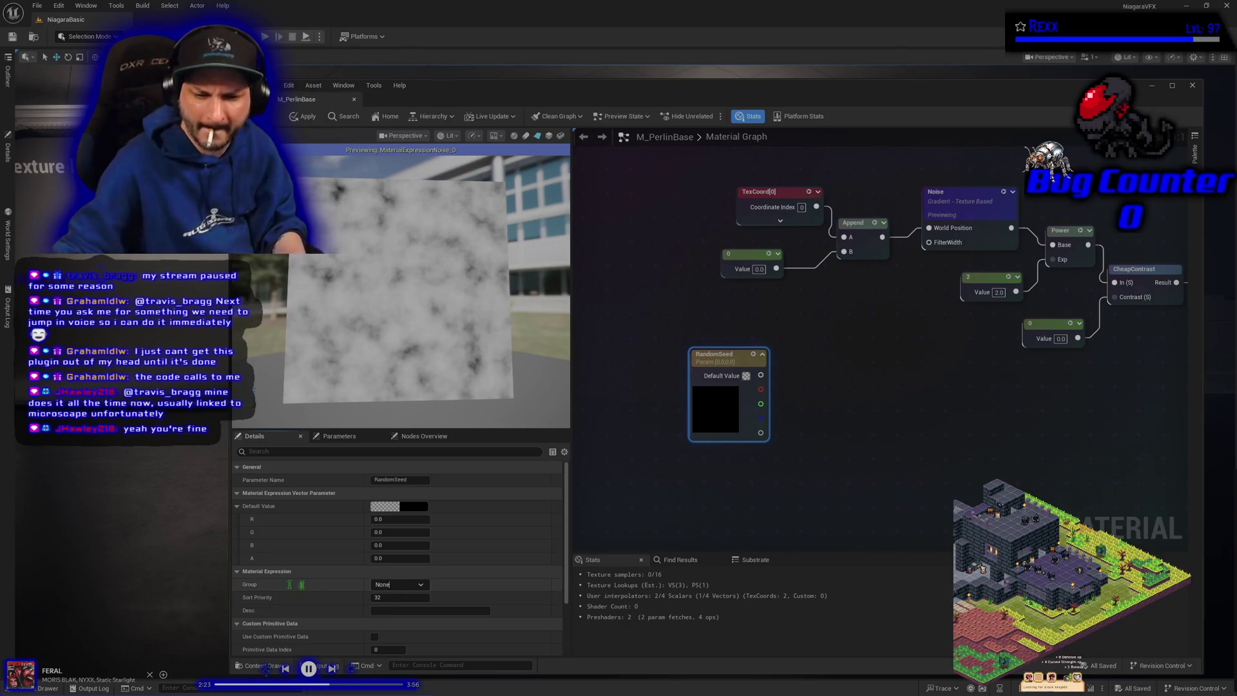
{"action": "key", "text": "ctrl+a"}
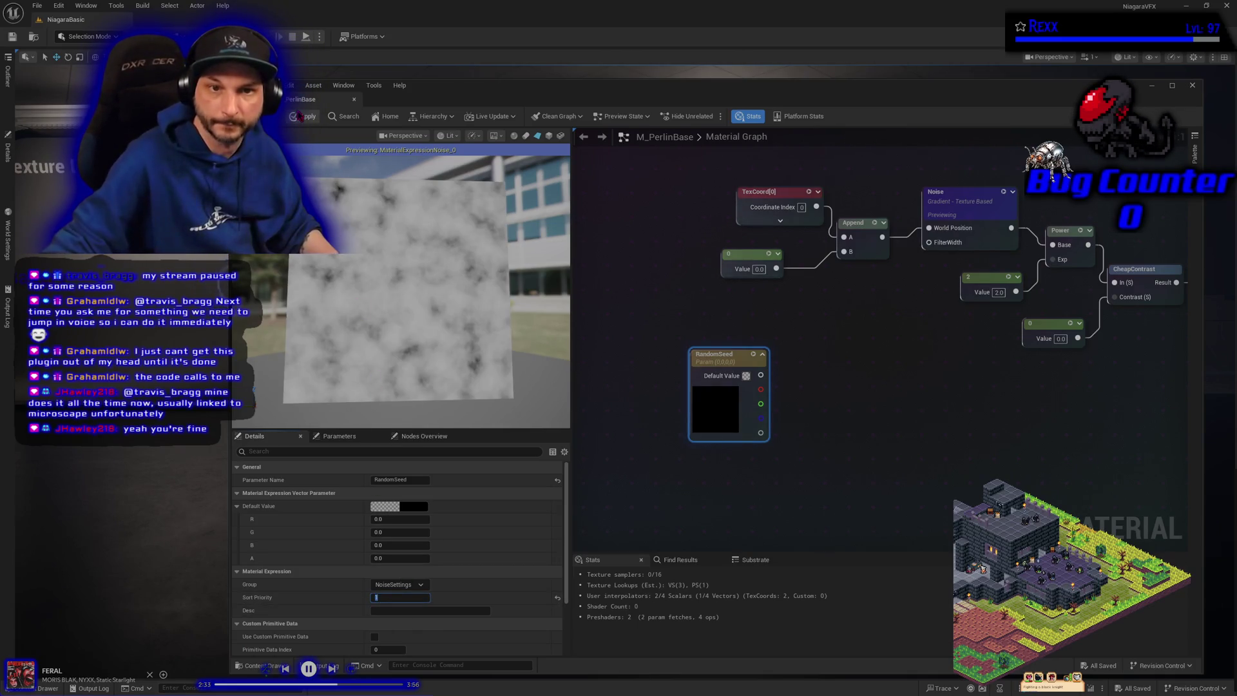
{"action": "key", "text": "ctrl+s"}
{"action": "left_click", "coordinate": [667, 505]}
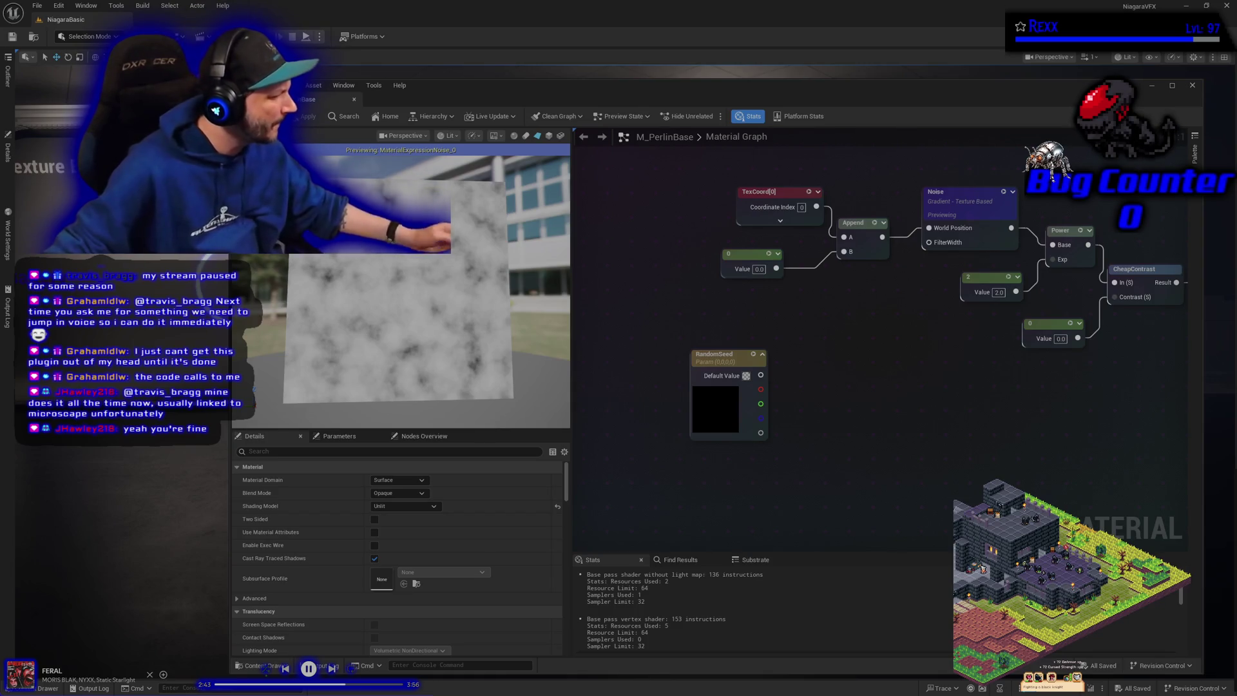
- Select the RandomSeed node and start editing its R channel name in Details
{"action": "scroll", "coordinate": [512, 568], "scroll_direction": "down", "scroll_amount": 5}
{"action": "scroll", "coordinate": [512, 568], "scroll_direction": "down", "scroll_amount": 8}
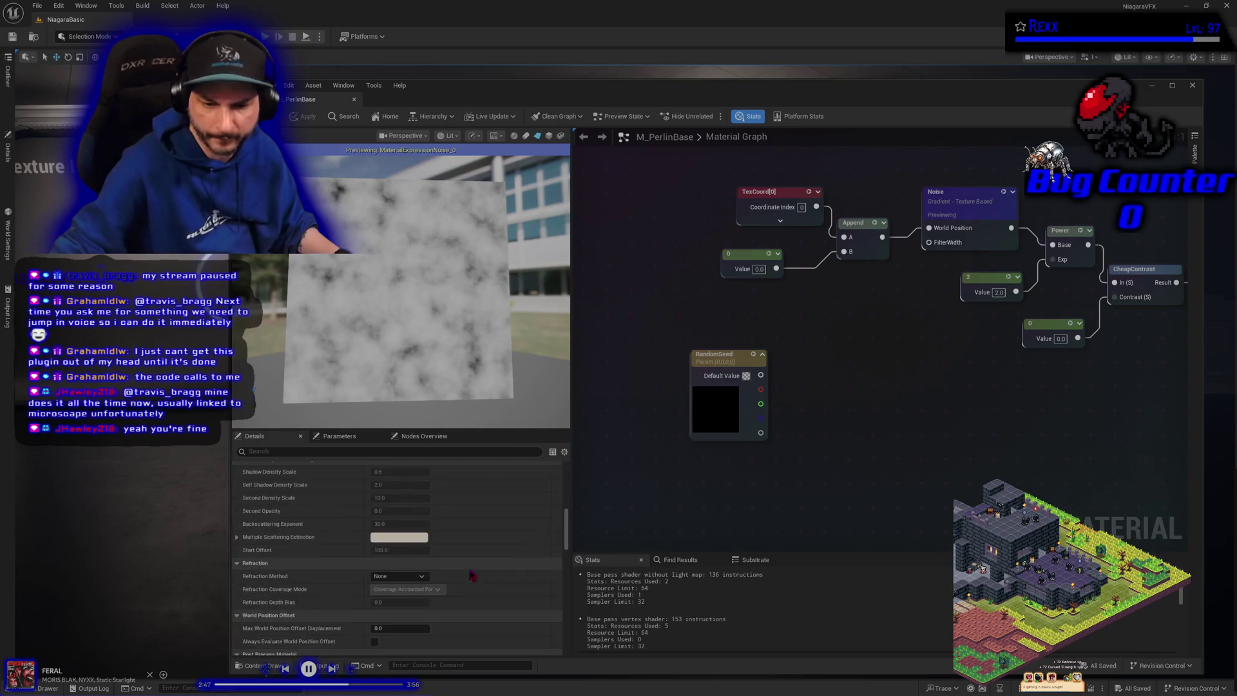
{"action": "scroll", "coordinate": [463, 574], "scroll_direction": "down", "scroll_amount": 10}
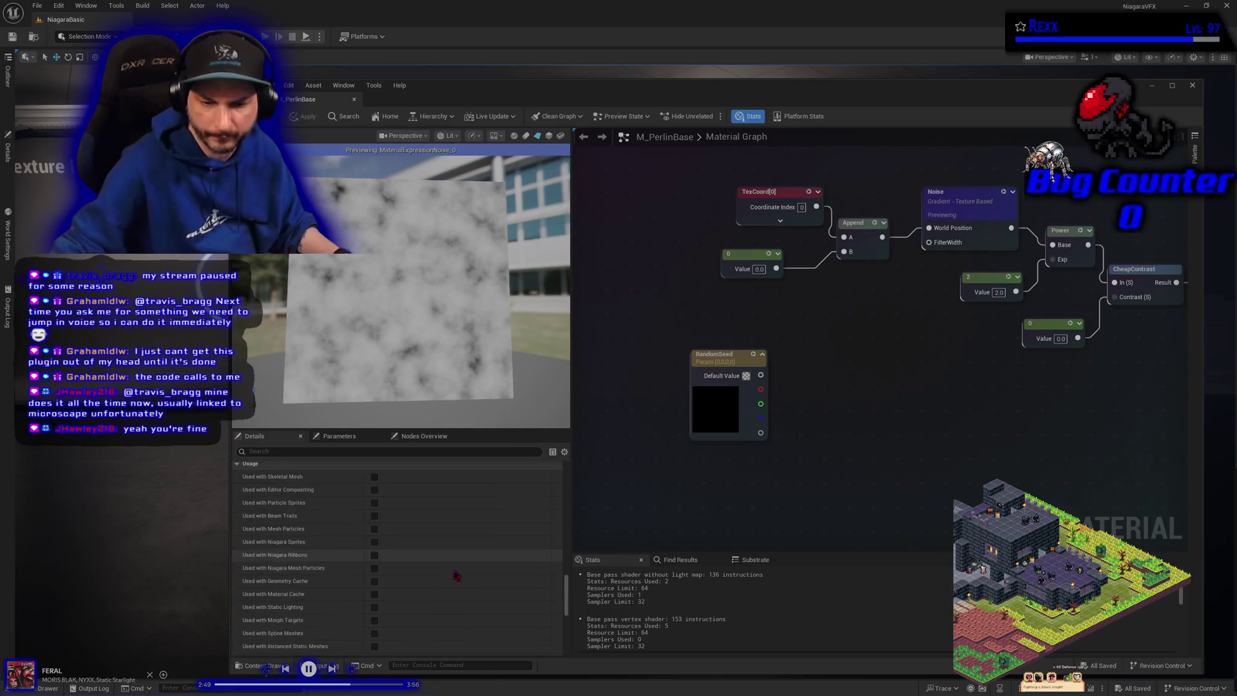
{"action": "scroll", "coordinate": [455, 575], "scroll_direction": "down", "scroll_amount": 4}
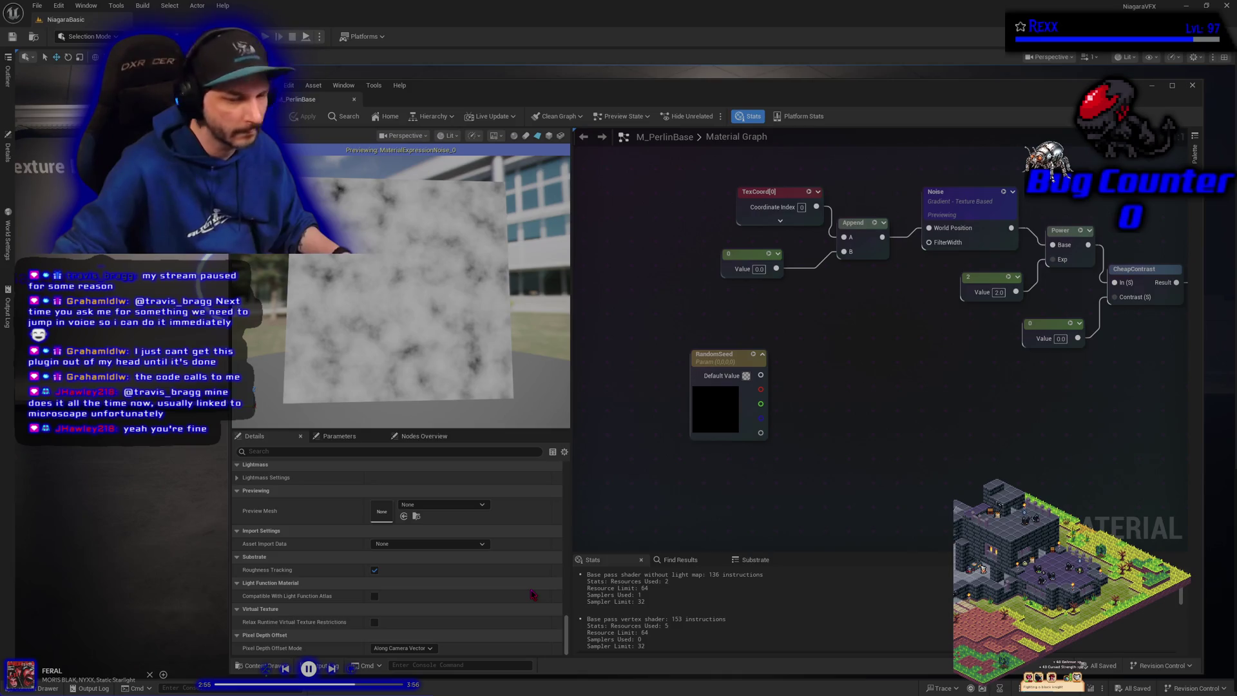
{"action": "left_click_drag", "start_coordinate": [567, 622], "coordinate": [567, 465]}
{"action": "scroll", "coordinate": [436, 544], "scroll_direction": "down", "scroll_amount": 5}
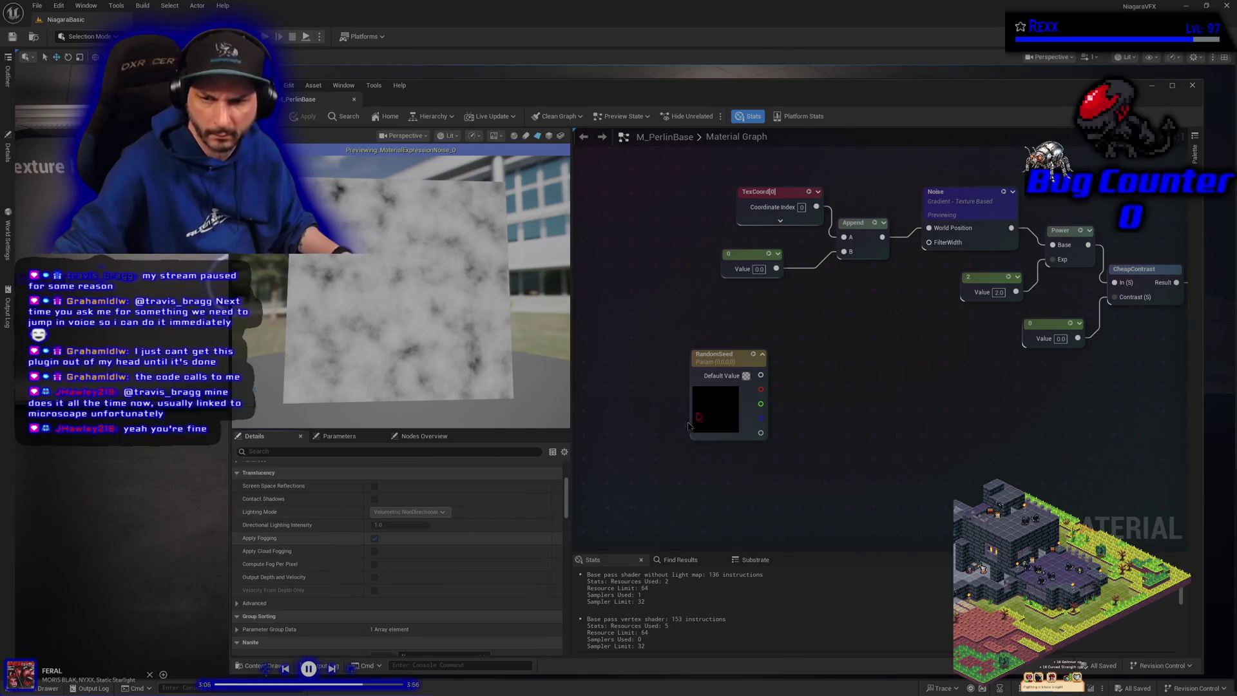
{"action": "left_click", "coordinate": [718, 361]}
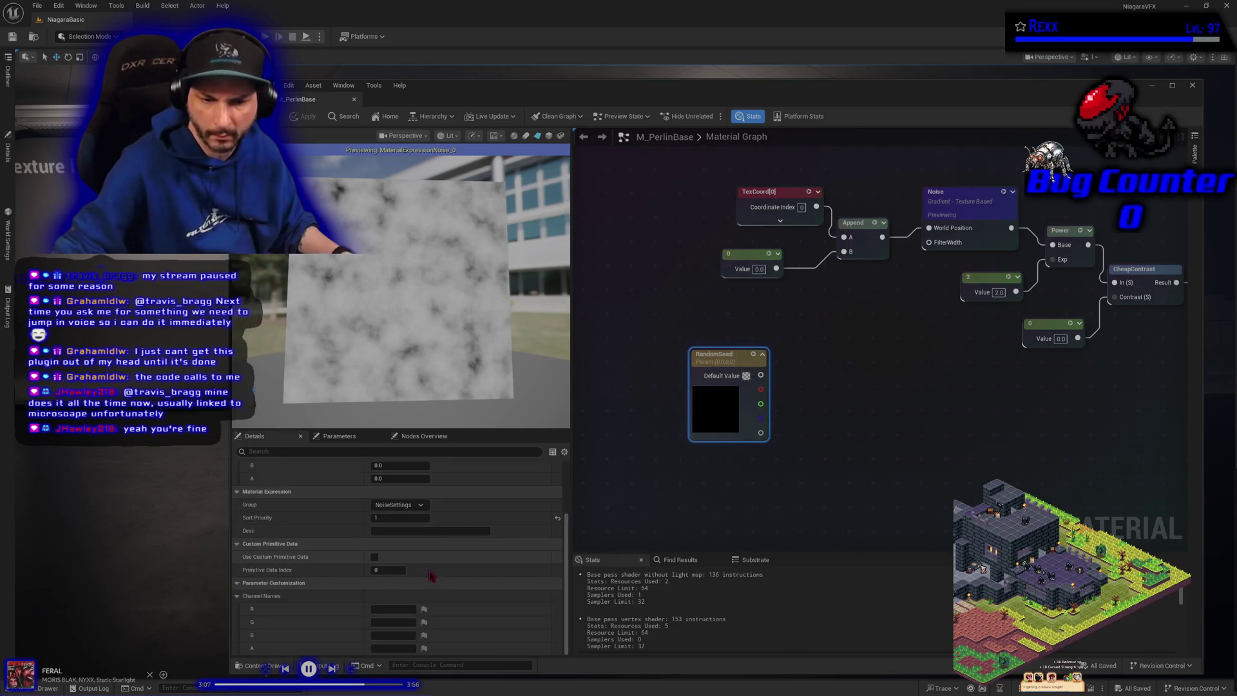
{"action": "left_click", "coordinate": [393, 609]}
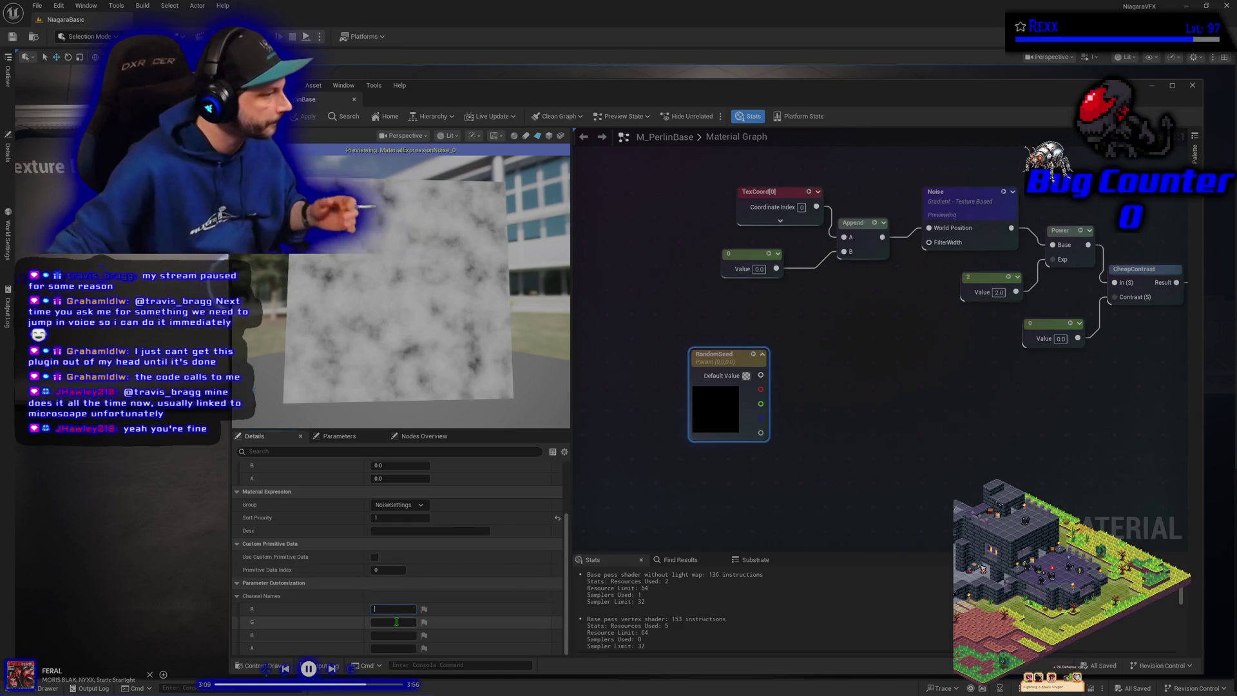
- Name RandomSeed's R and G channels UOffset and VOffset, then apply the material
{"action": "type", "text": "U"}
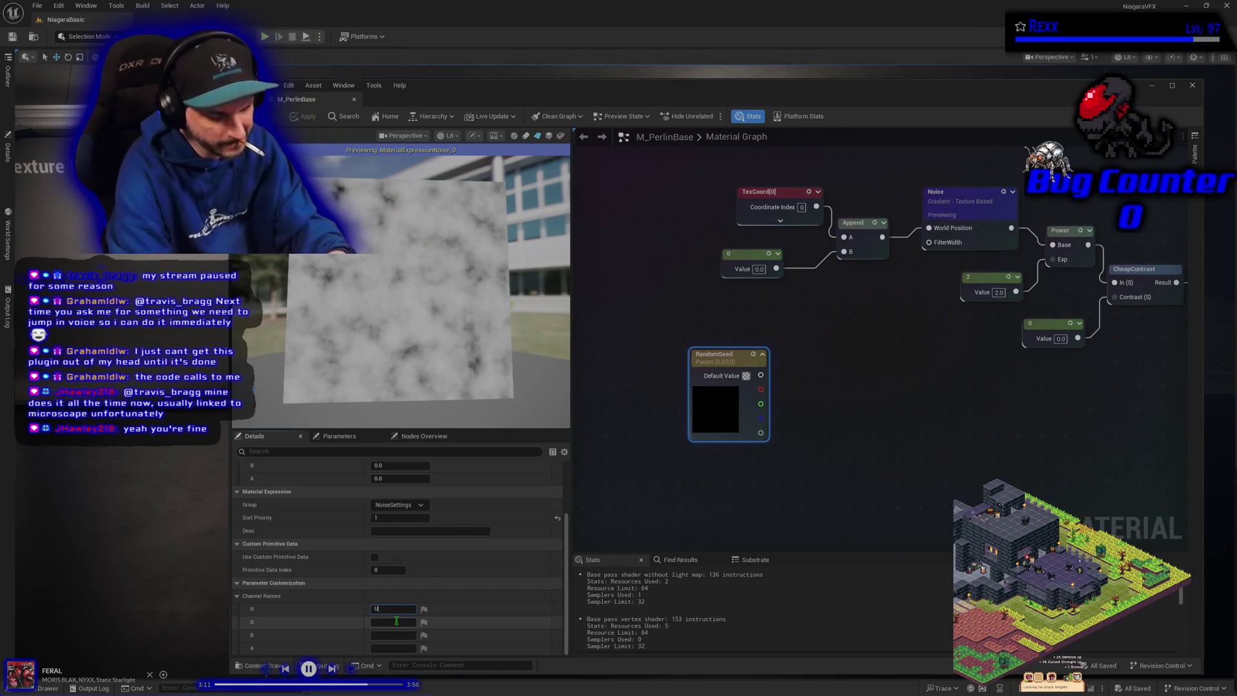
{"action": "type", "text": "Offset"}
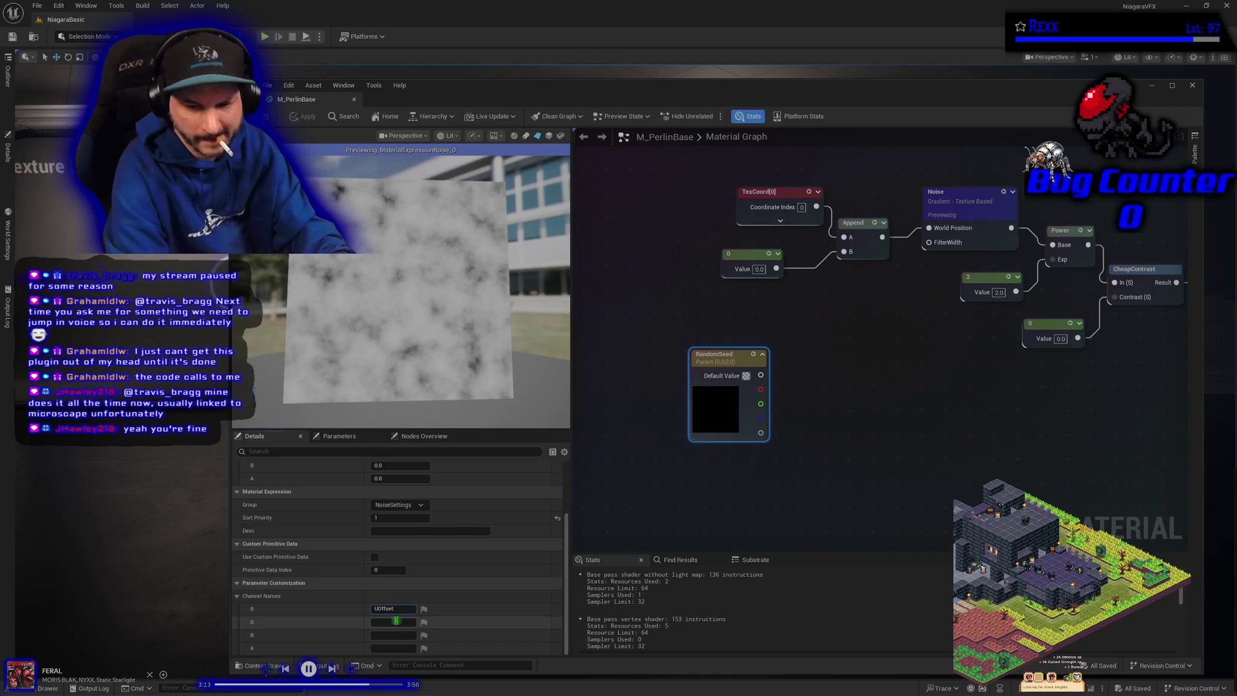
{"action": "key", "text": "Return"}
{"action": "left_click", "coordinate": [396, 621]}
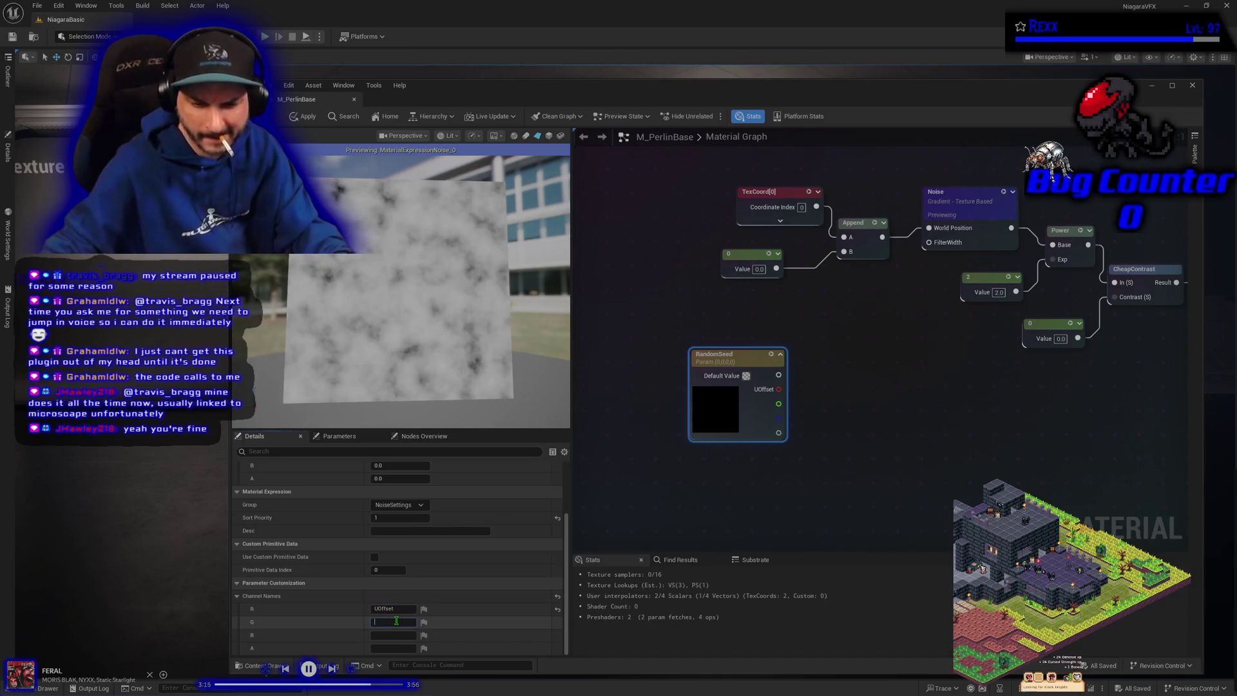
{"action": "type", "text": "VOffset"}
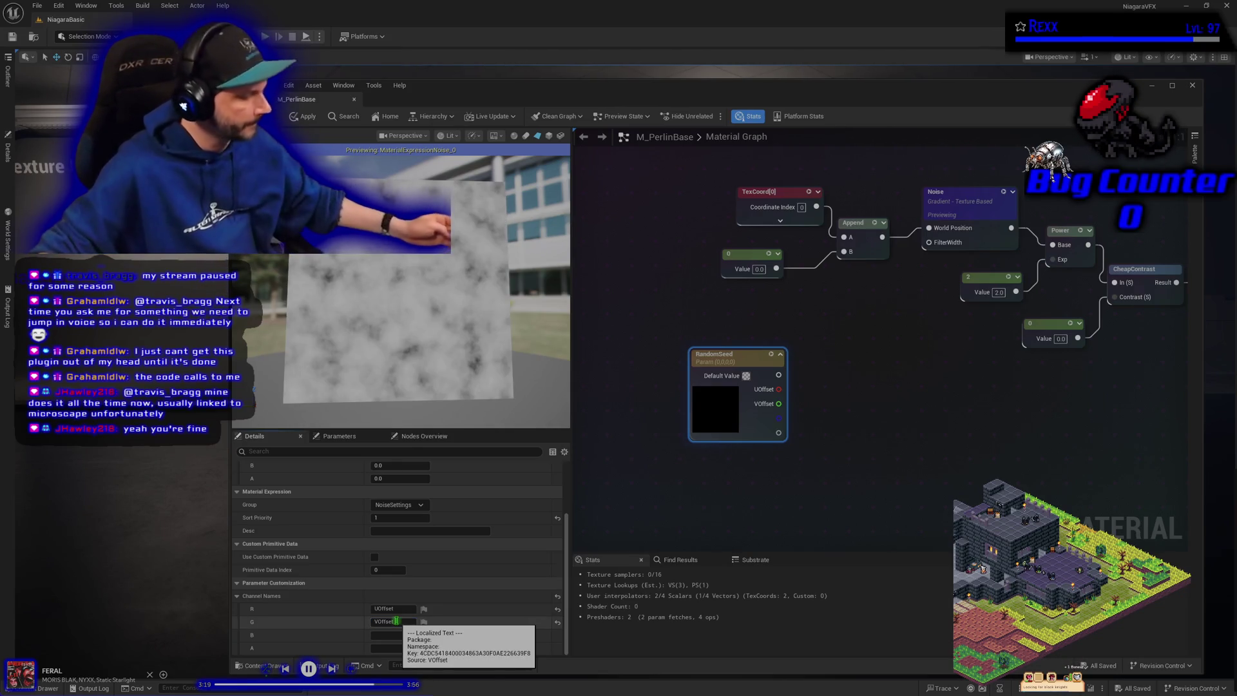
{"action": "key", "text": "Return"}
{"action": "left_click", "coordinate": [308, 117]}
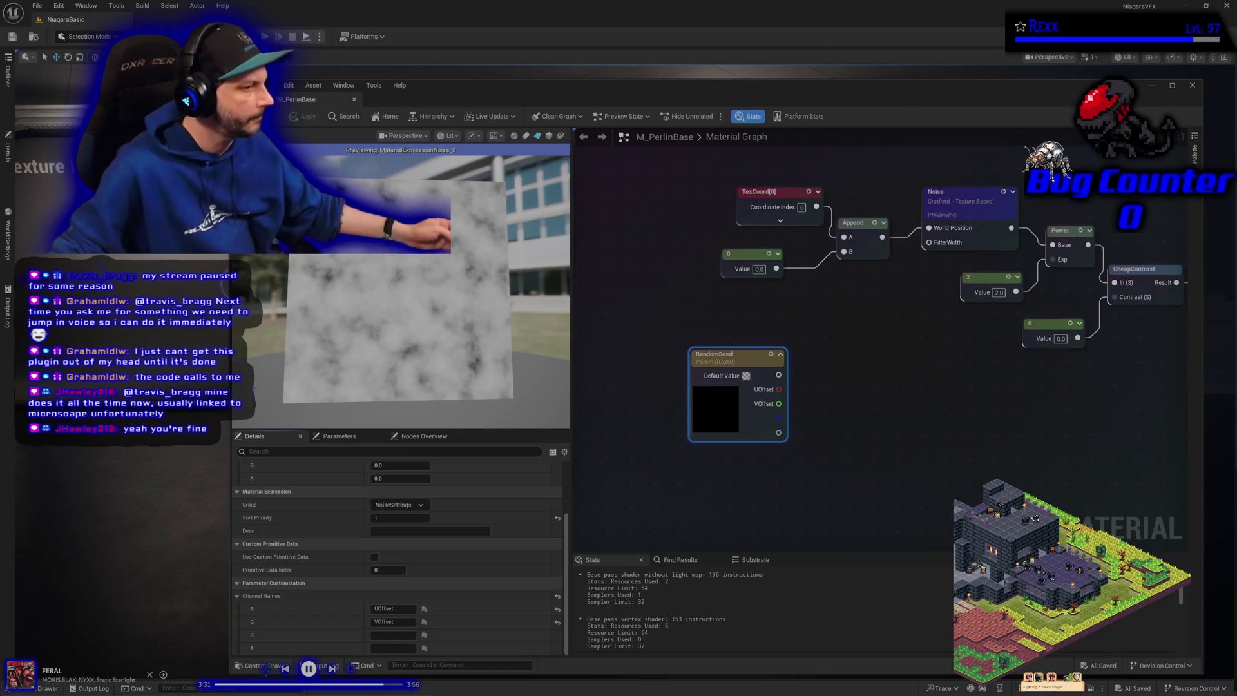
{"action": "left_click_drag", "start_coordinate": [777, 391], "coordinate": [803, 390]}
- Create a MakeFloat2 node from UOffset and move it with RandomSeed up and left
{"action": "type", "text": "make float"}
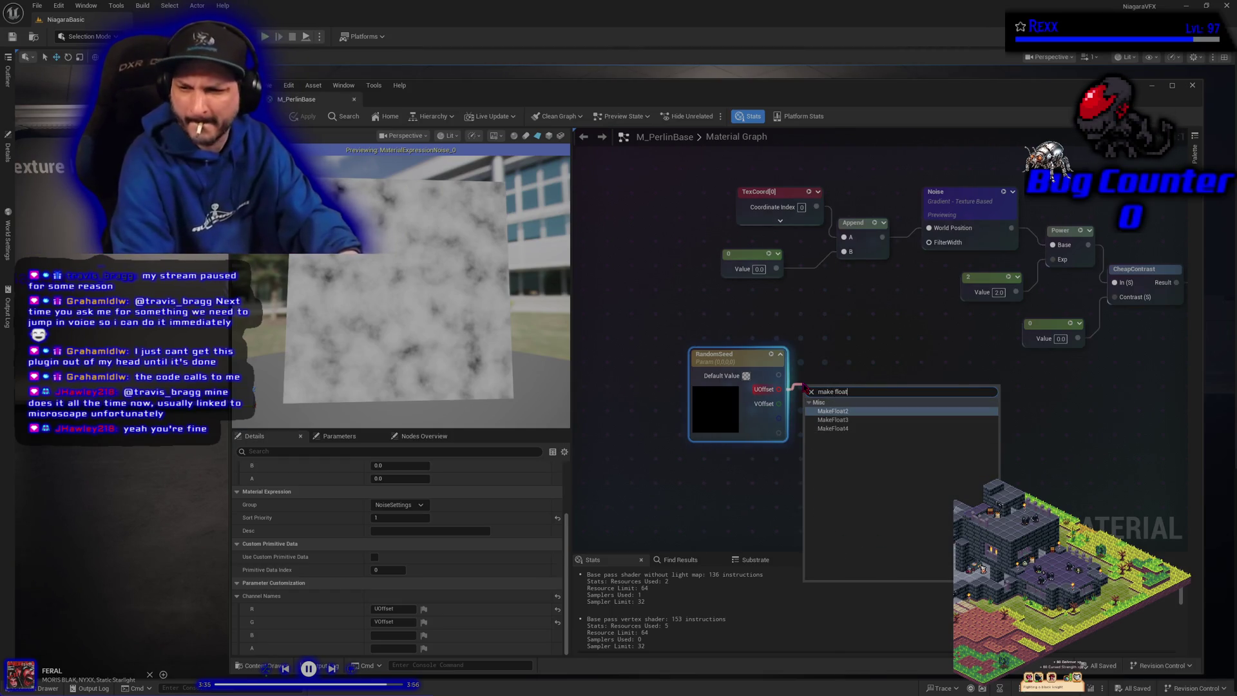
{"action": "key", "text": "Return"}
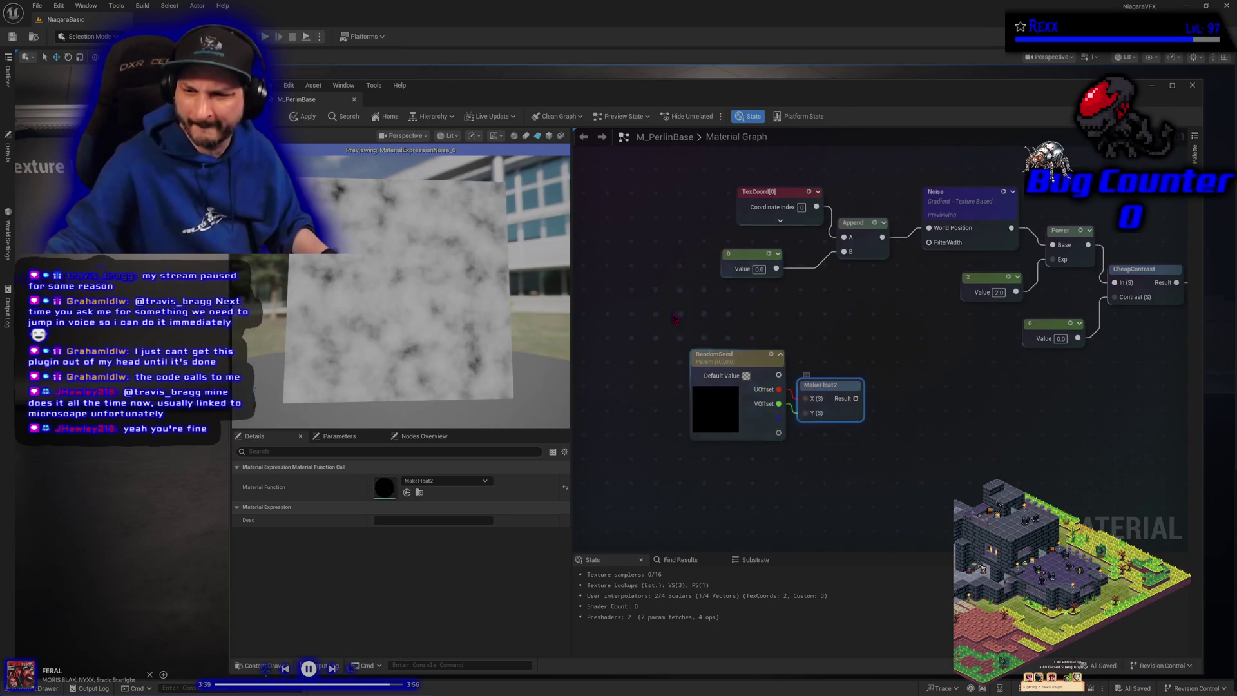
{"action": "left_click", "coordinate": [735, 354], "text": "ctrl"}
{"action": "mouse_move", "coordinate": [734, 354]}
{"action": "left_mouse_down"}
{"action": "mouse_move", "coordinate": [611, 315]}
{"action": "mouse_move", "coordinate": [618, 213]}
{"action": "mouse_move", "coordinate": [599, 187]}
{"action": "left_mouse_up"}
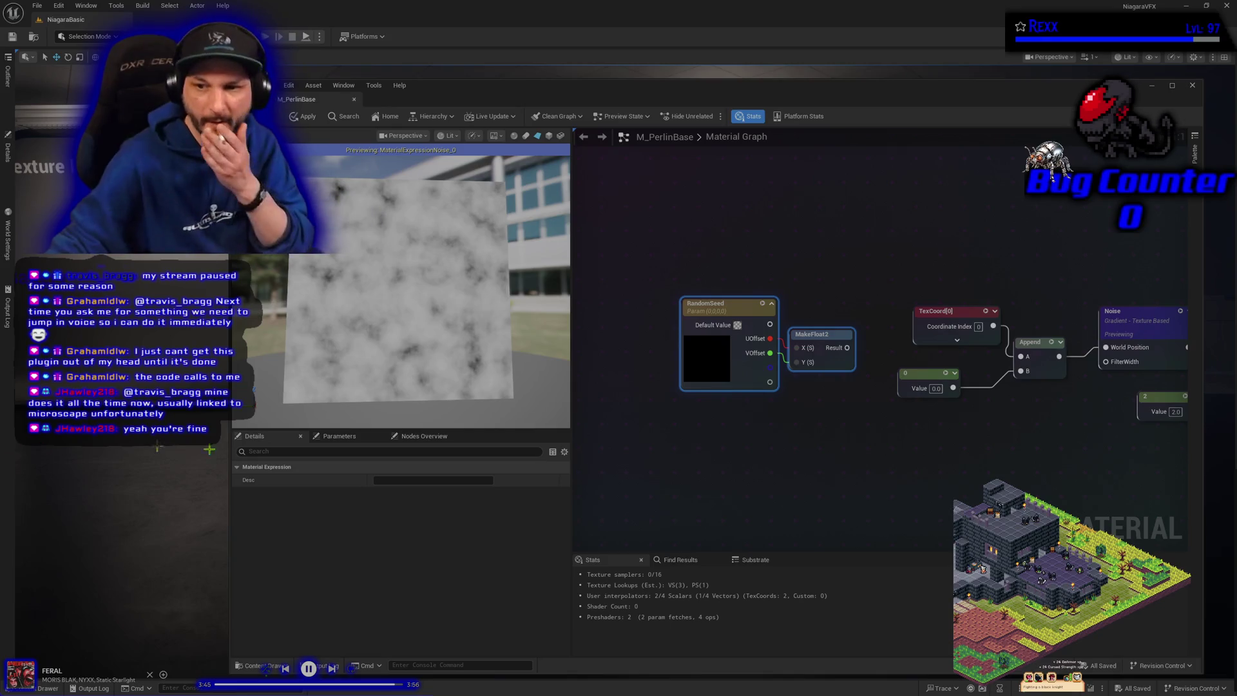
{"action": "mouse_move", "coordinate": [929, 513]}
{"action": "left_mouse_down"}
{"action": "mouse_move", "coordinate": [873, 492]}
{"action": "mouse_move", "coordinate": [865, 473]}
{"action": "mouse_move", "coordinate": [824, 491]}
{"action": "mouse_move", "coordinate": [947, 350]}
{"action": "mouse_move", "coordinate": [754, 265]}
{"action": "left_mouse_up"}
- Add MakeFloat2's result to TexCoord via an Add node feeding Append A, then apply and save
{"action": "left_click", "coordinate": [904, 354]}
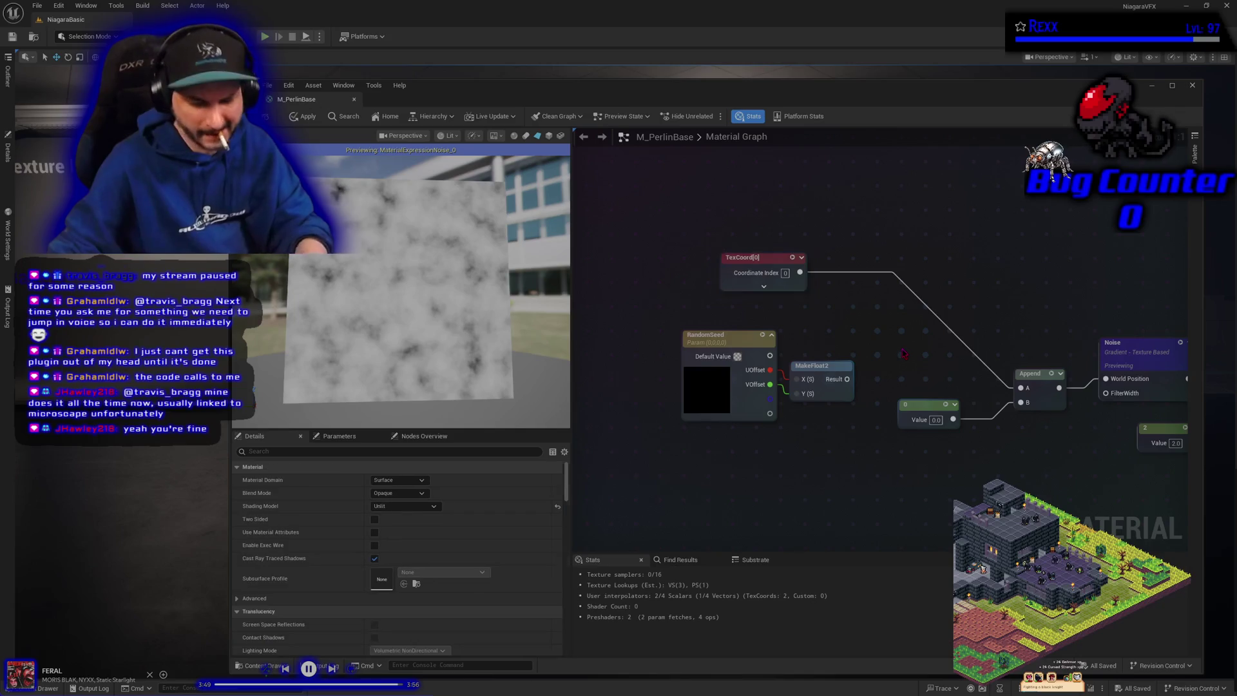
{"action": "left_click", "coordinate": [903, 354]}
{"action": "mouse_move", "coordinate": [847, 379]}
{"action": "left_mouse_down"}
{"action": "mouse_move", "coordinate": [838, 394]}
{"action": "mouse_move", "coordinate": [904, 383]}
{"action": "left_mouse_up"}
{"action": "left_click_drag", "start_coordinate": [1021, 387], "coordinate": [905, 382]}
{"action": "mouse_move", "coordinate": [1021, 387]}
{"action": "left_mouse_down"}
{"action": "mouse_move", "coordinate": [929, 371]}
{"action": "mouse_move", "coordinate": [1021, 387]}
{"action": "left_mouse_up"}
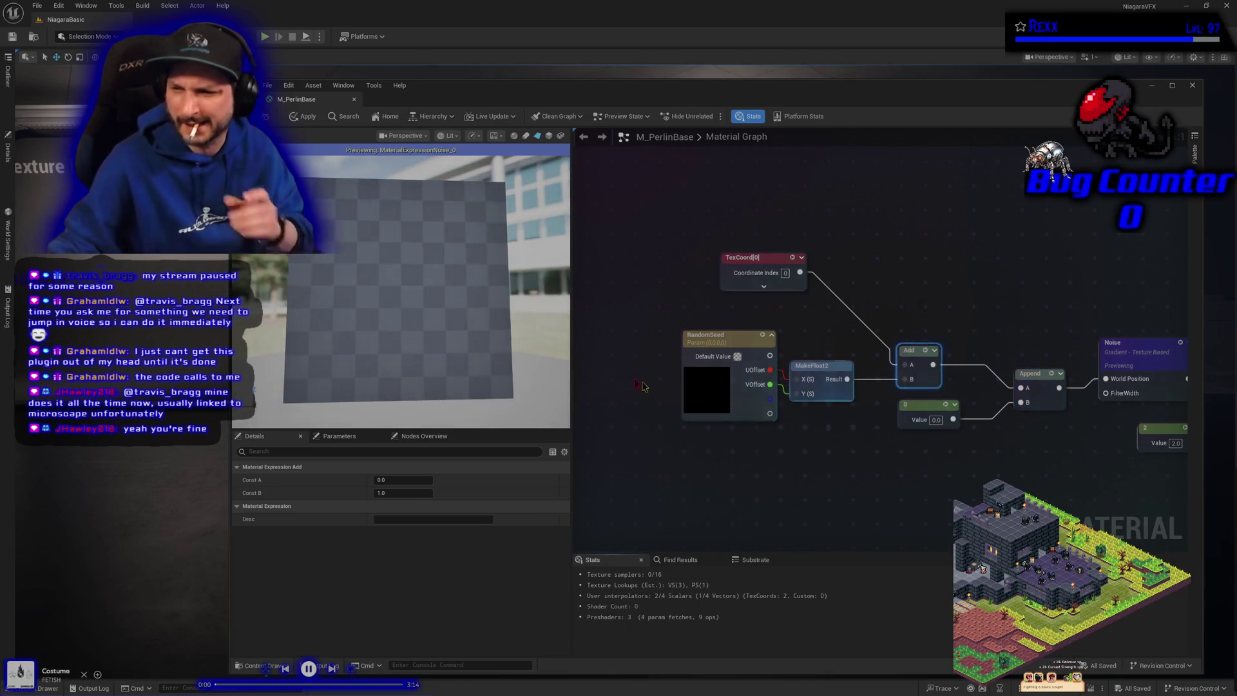
{"action": "left_click", "coordinate": [308, 119]}
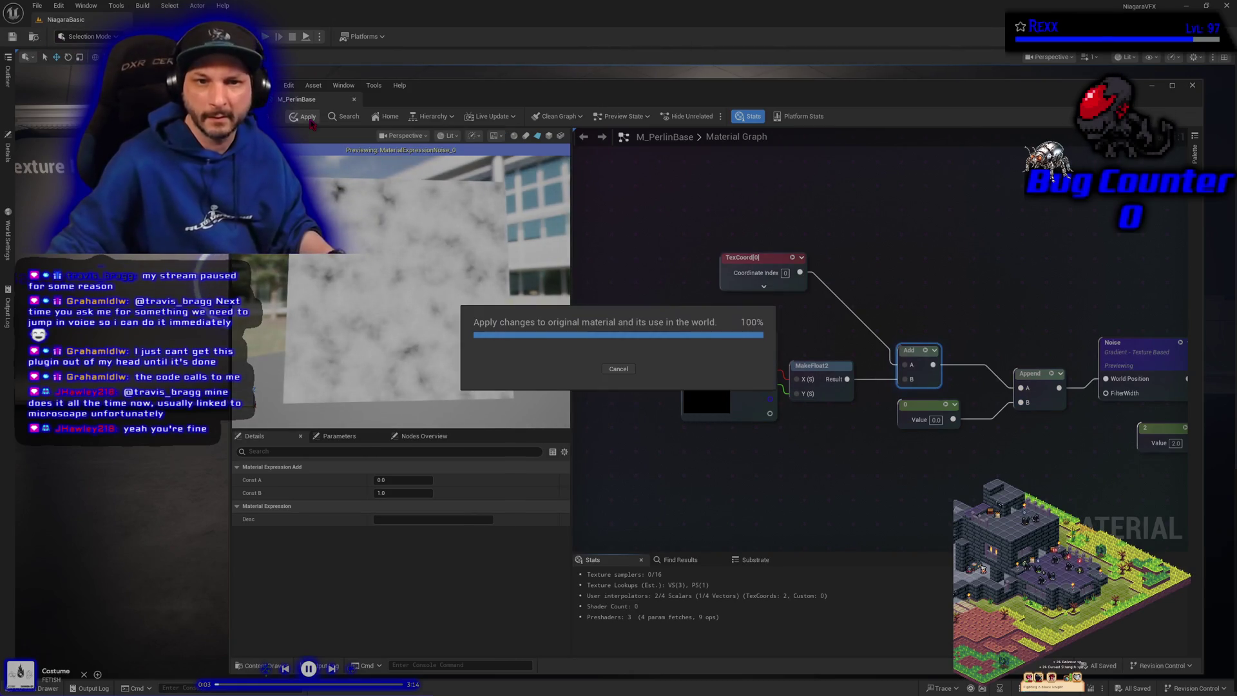
{"action": "left_click", "coordinate": [804, 475]}
{"action": "key", "text": "ctrl+s"}
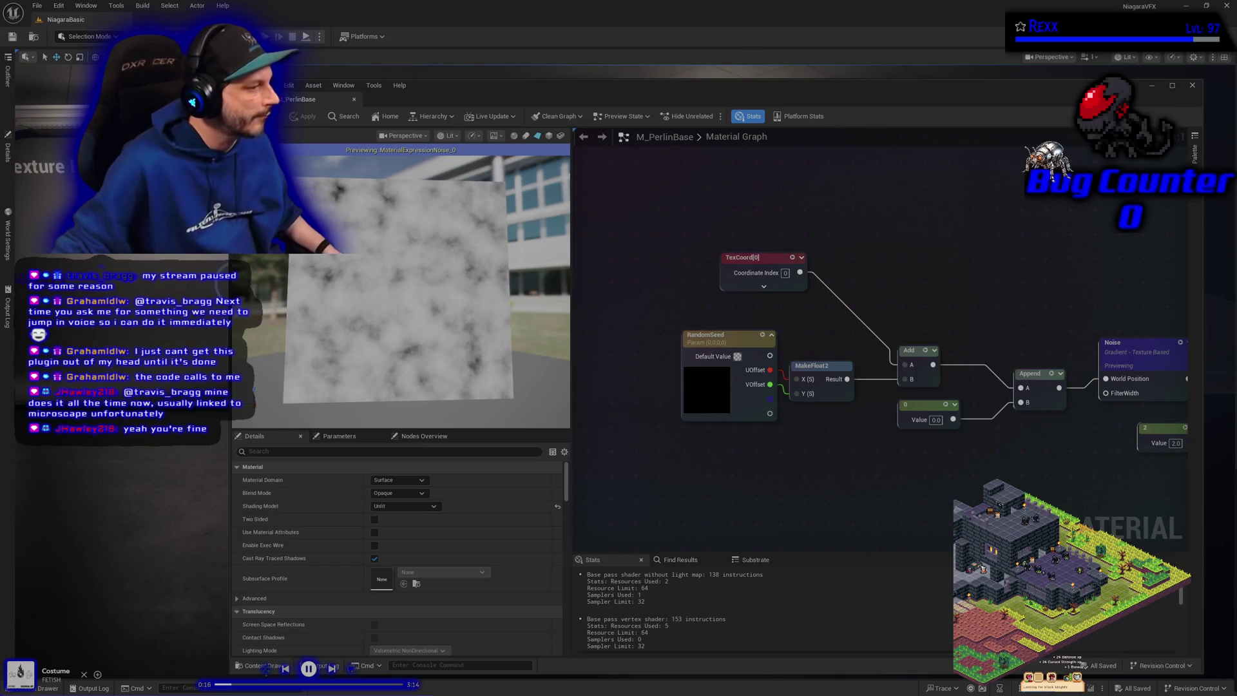
- Name RandomSeed's B channel RandomPattern, shift the node left, and apply
{"action": "left_click", "coordinate": [746, 335]}
{"action": "scroll", "coordinate": [400, 580], "scroll_direction": "down", "scroll_amount": 5}
{"action": "left_click", "coordinate": [395, 634]}
{"action": "type", "text": "Random"}
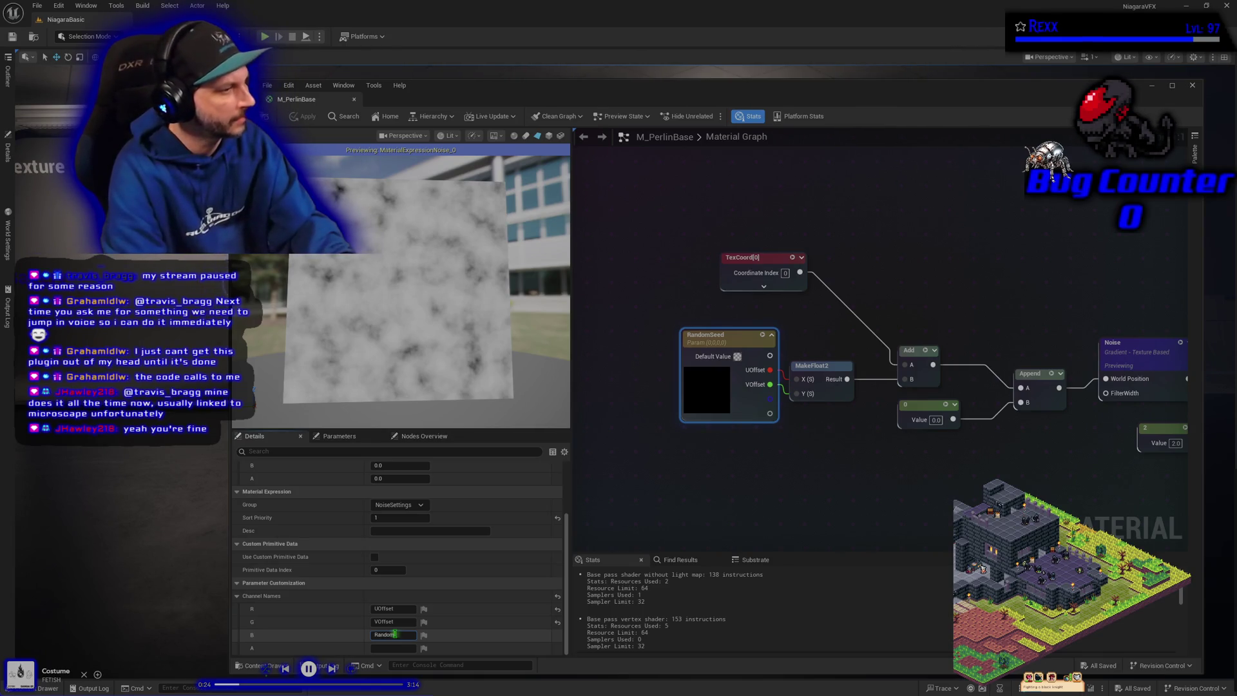
{"action": "type", "text": "Pattern"}
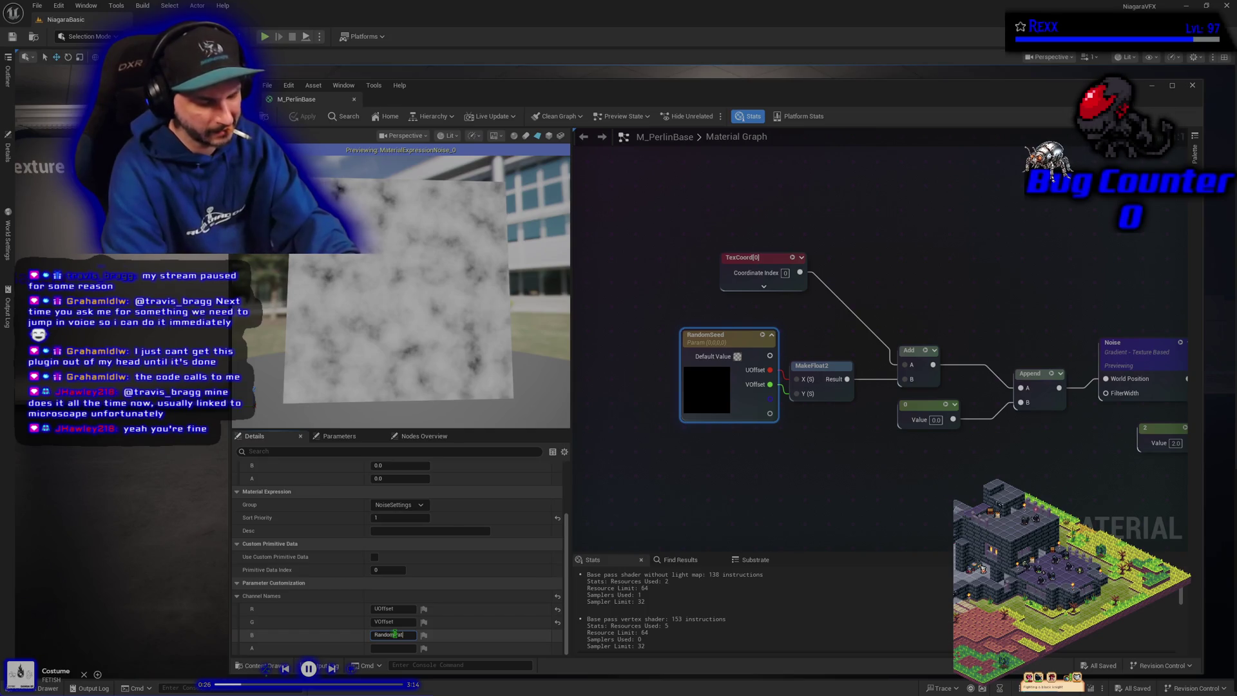
{"action": "key", "text": "Return"}
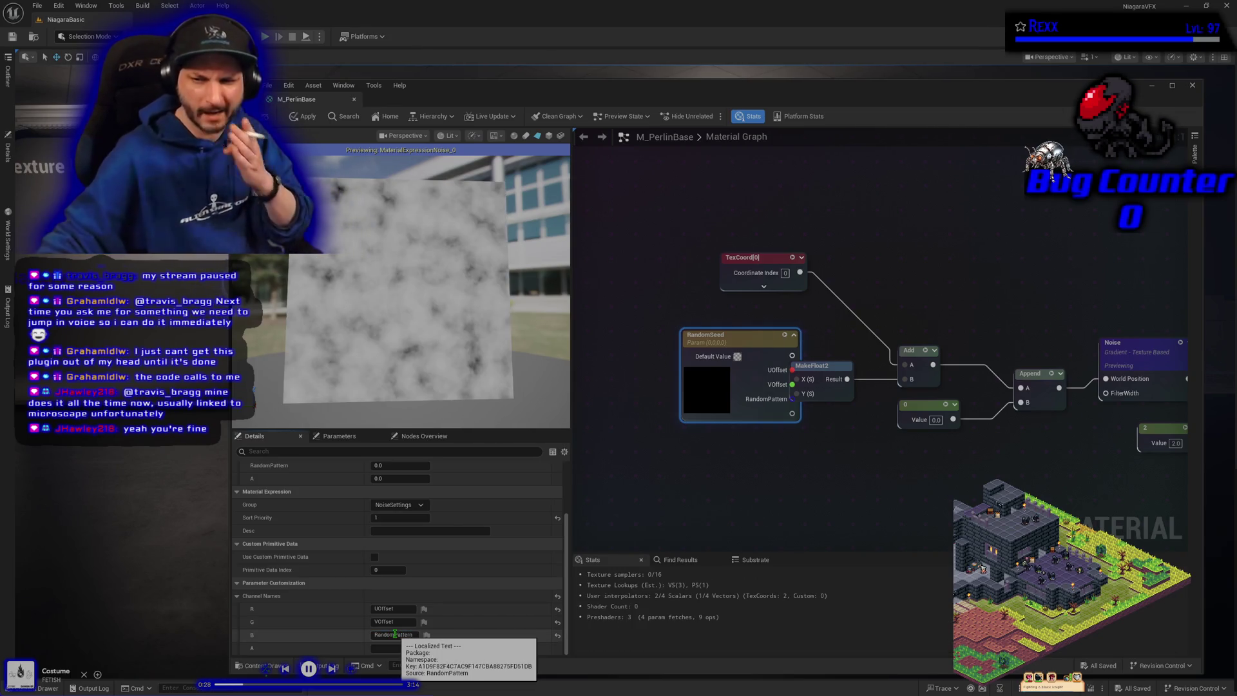
{"action": "left_click_drag", "start_coordinate": [749, 340], "coordinate": [679, 349]}
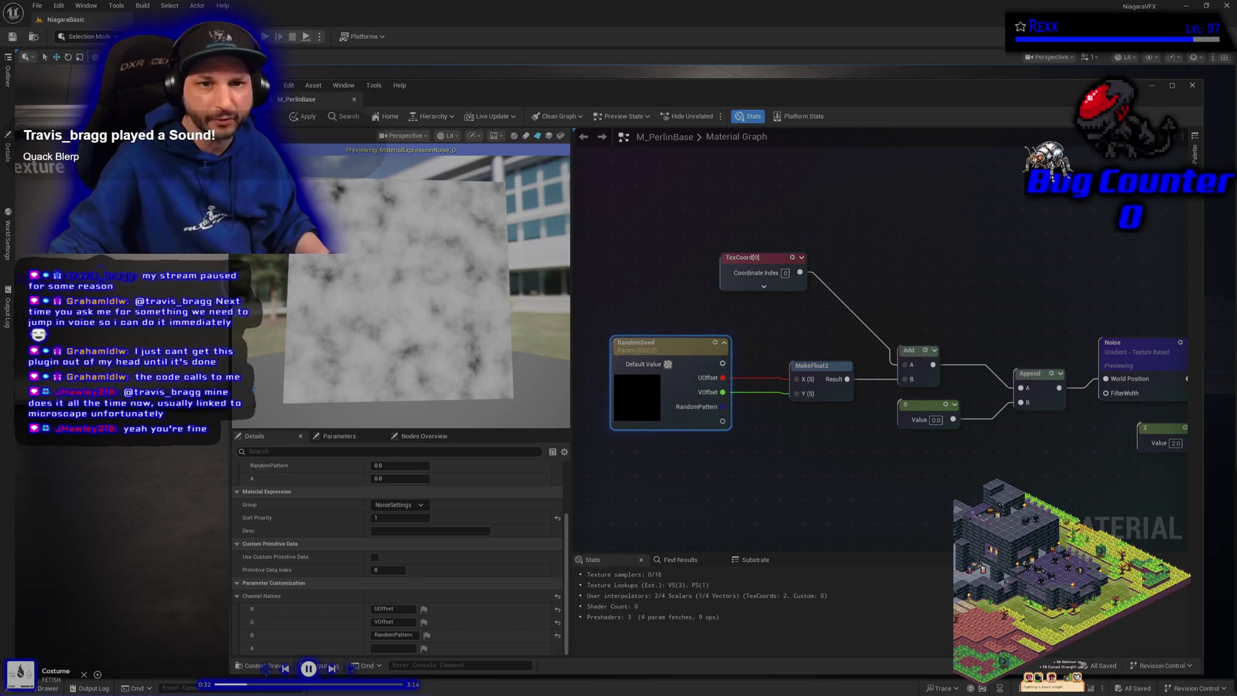
{"action": "left_click", "coordinate": [305, 122]}
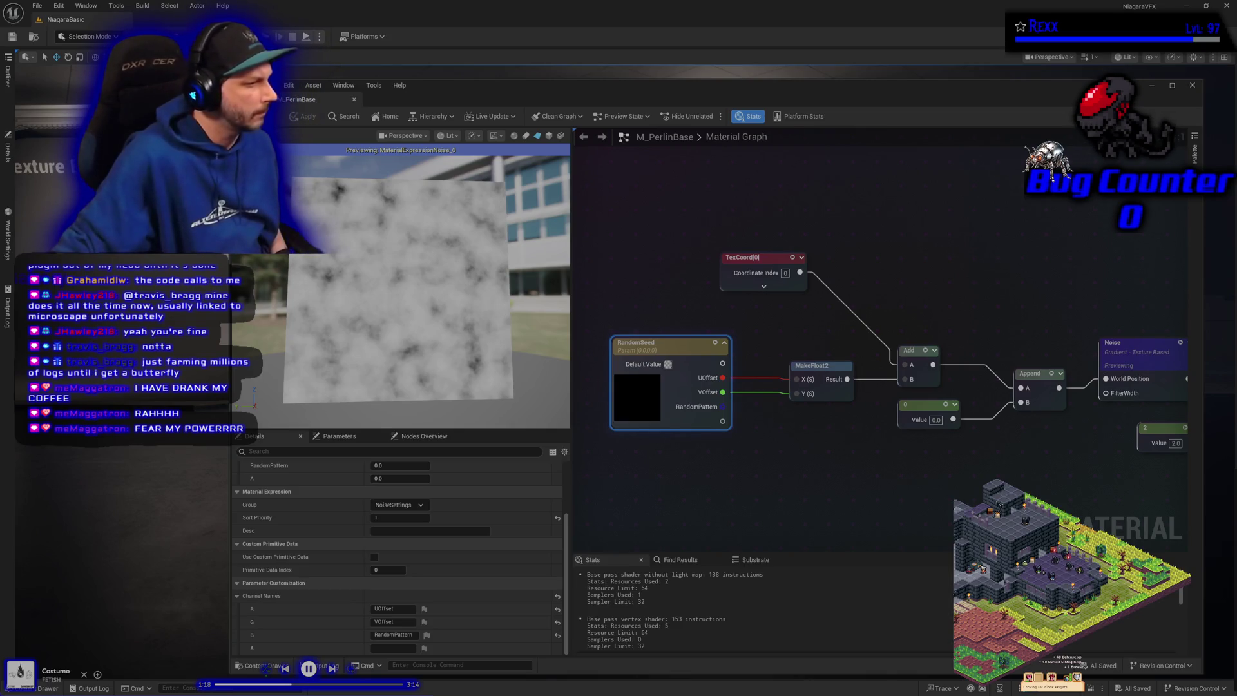
- Wire RandomPattern into Append's B input instead of the 0 constant, and apply
{"action": "left_click_drag", "start_coordinate": [687, 468], "coordinate": [599, 441]}
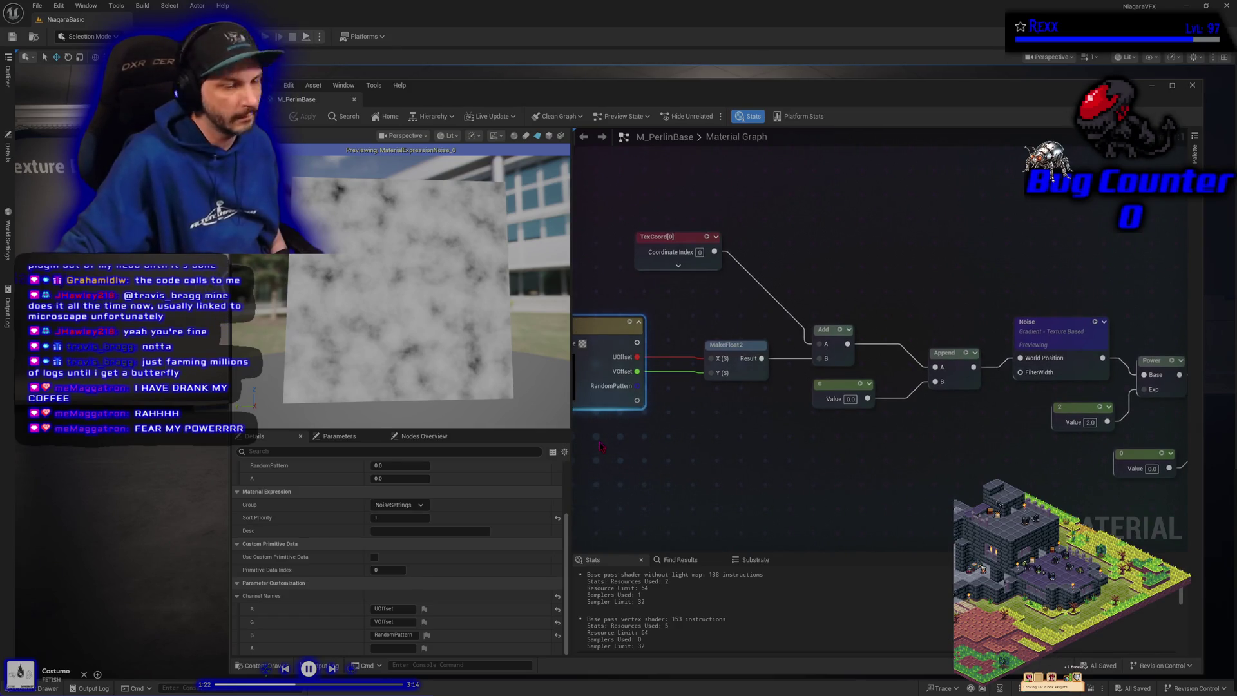
{"action": "mouse_move", "coordinate": [635, 386]}
{"action": "left_mouse_down"}
{"action": "mouse_move", "coordinate": [683, 410]}
{"action": "mouse_move", "coordinate": [935, 381]}
{"action": "left_mouse_up"}
{"action": "left_click_drag", "start_coordinate": [823, 387], "coordinate": [818, 441]}
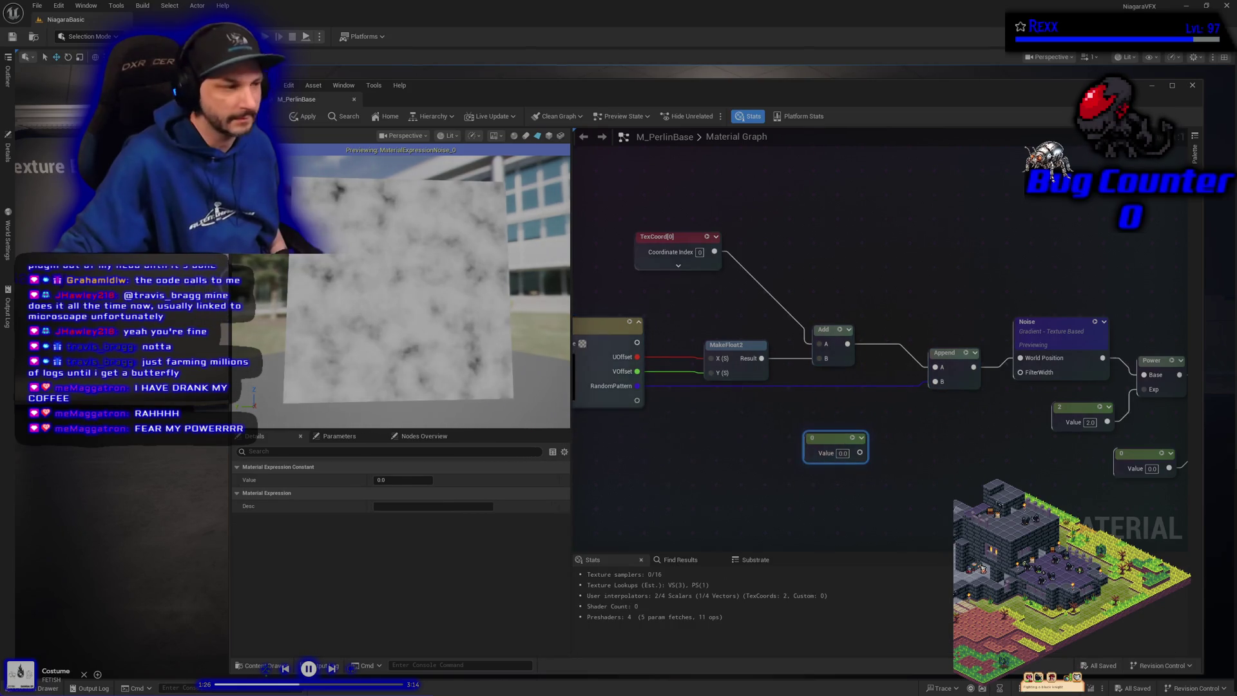
{"action": "left_click", "coordinate": [296, 118]}
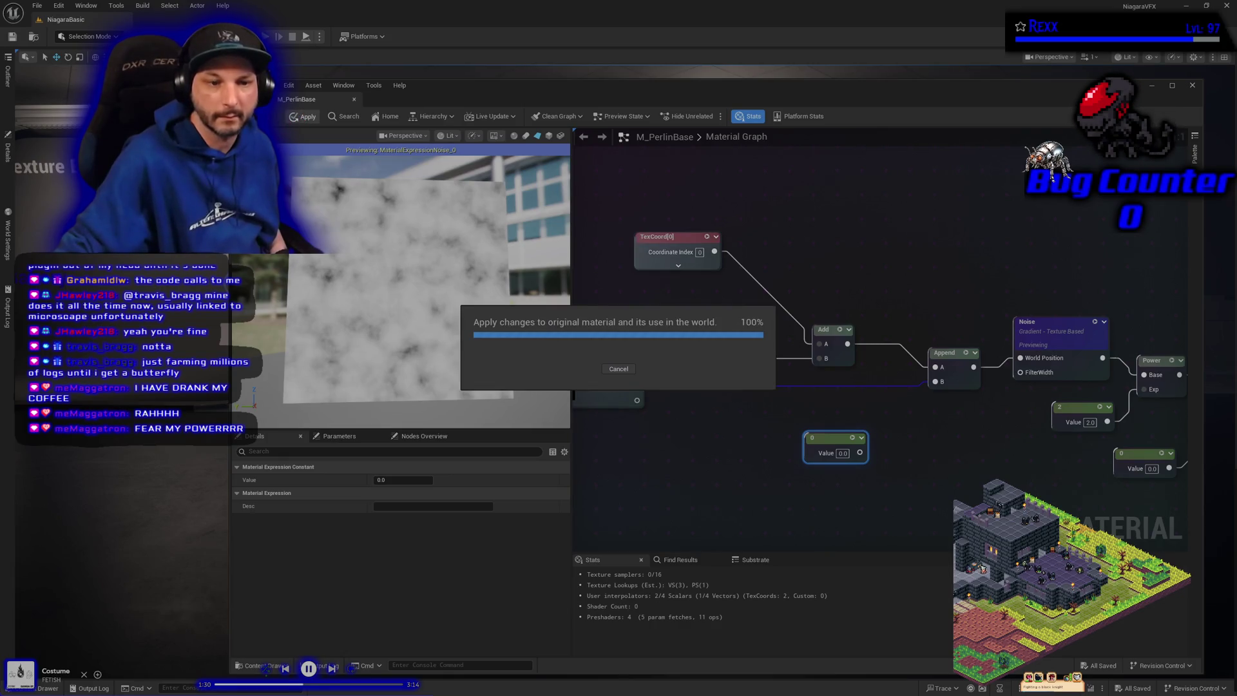
{"action": "left_click", "coordinate": [271, 85]}
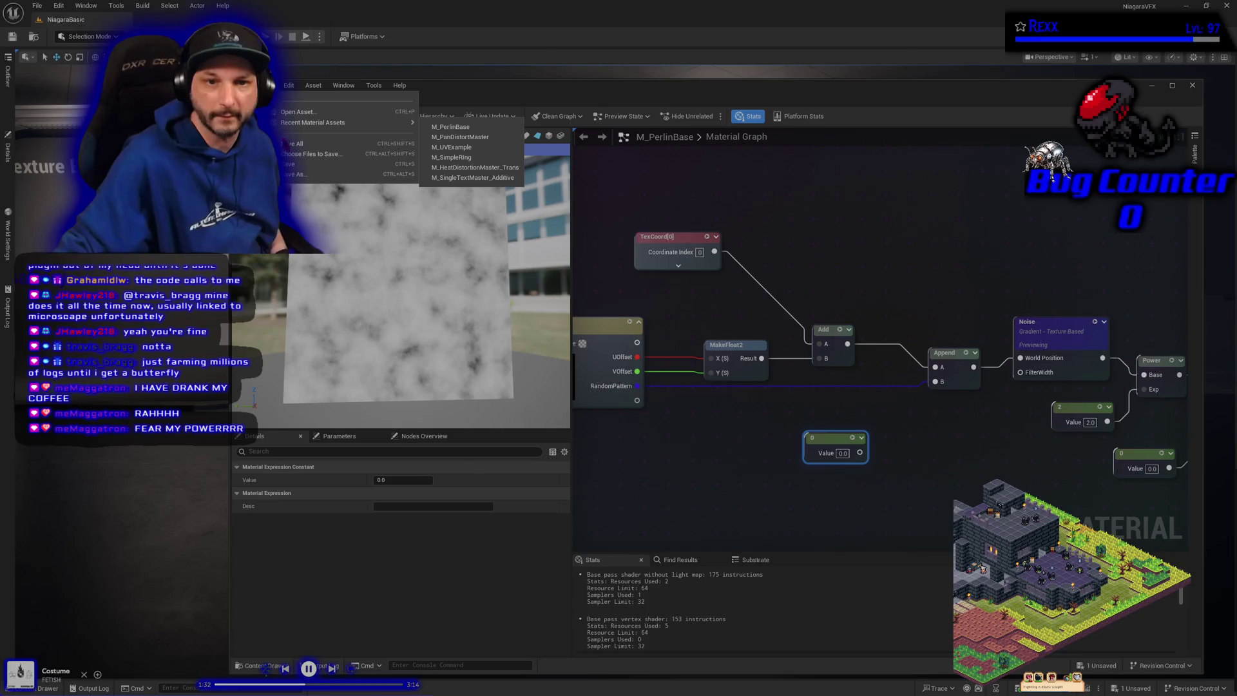
{"action": "key", "text": "Escape"}
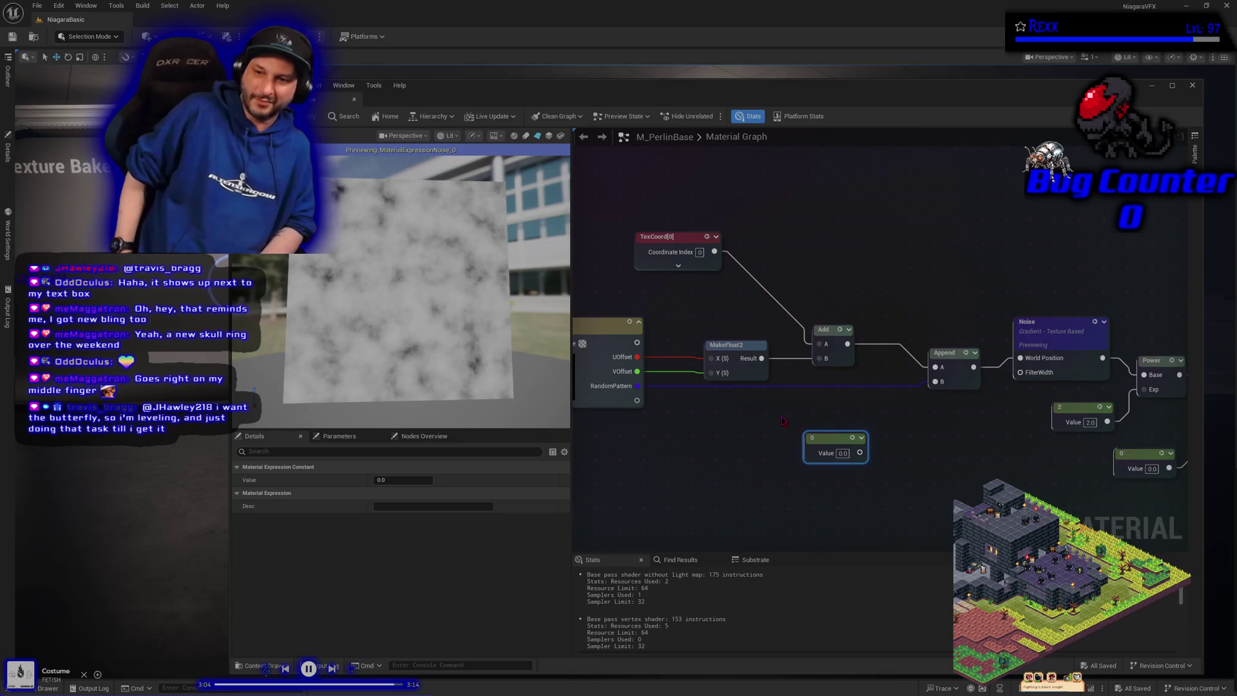
- Delete the unused constant 0 node, apply, and Save All
{"action": "left_click", "coordinate": [871, 519]}
{"action": "left_click", "coordinate": [825, 437]}
{"action": "key", "text": "Delete"}
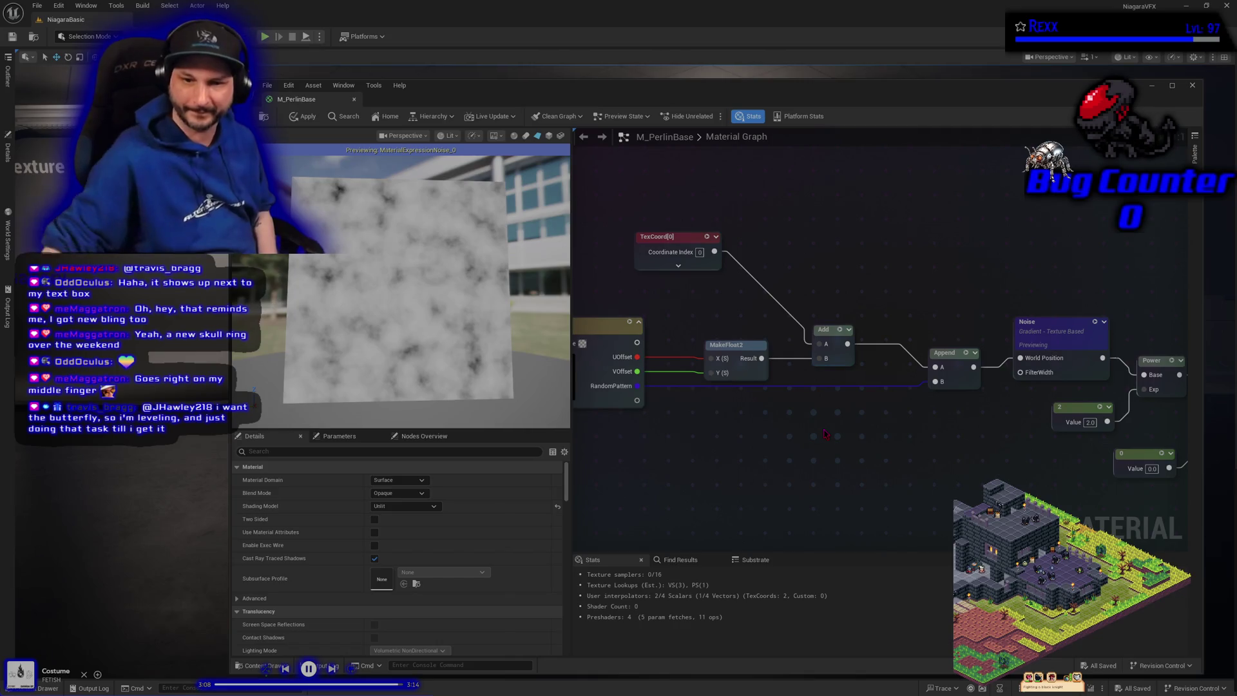
{"action": "left_click", "coordinate": [307, 117]}
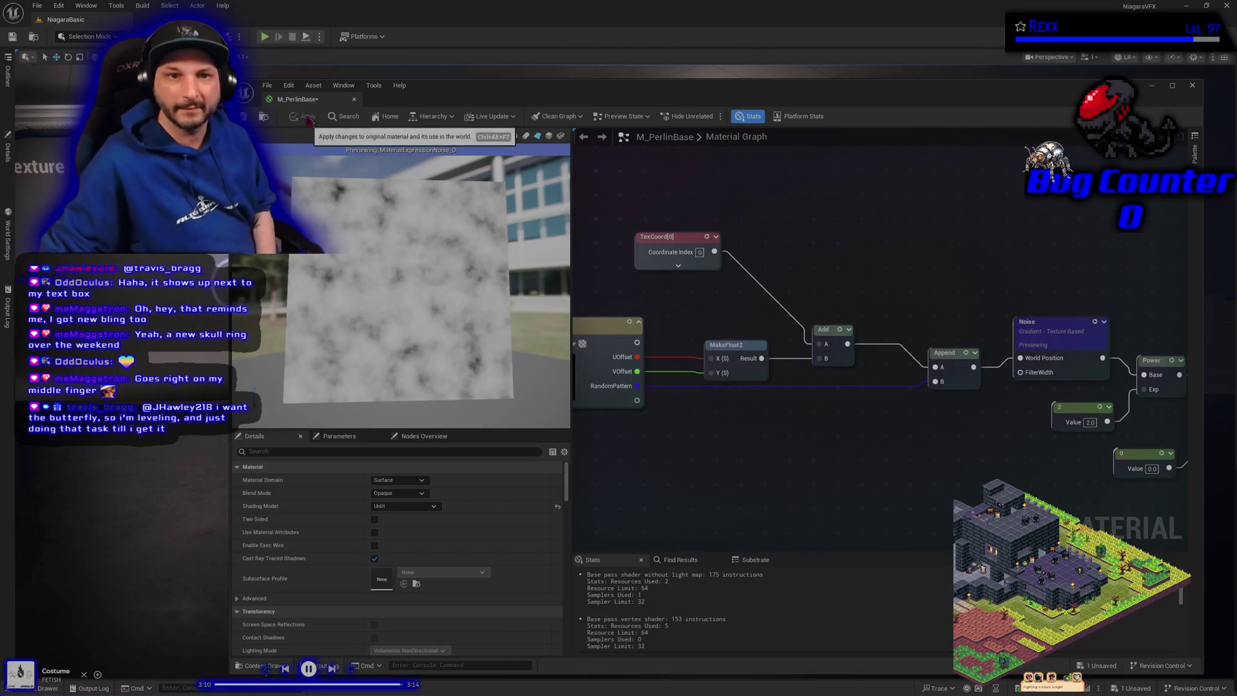
{"action": "left_click", "coordinate": [267, 85]}
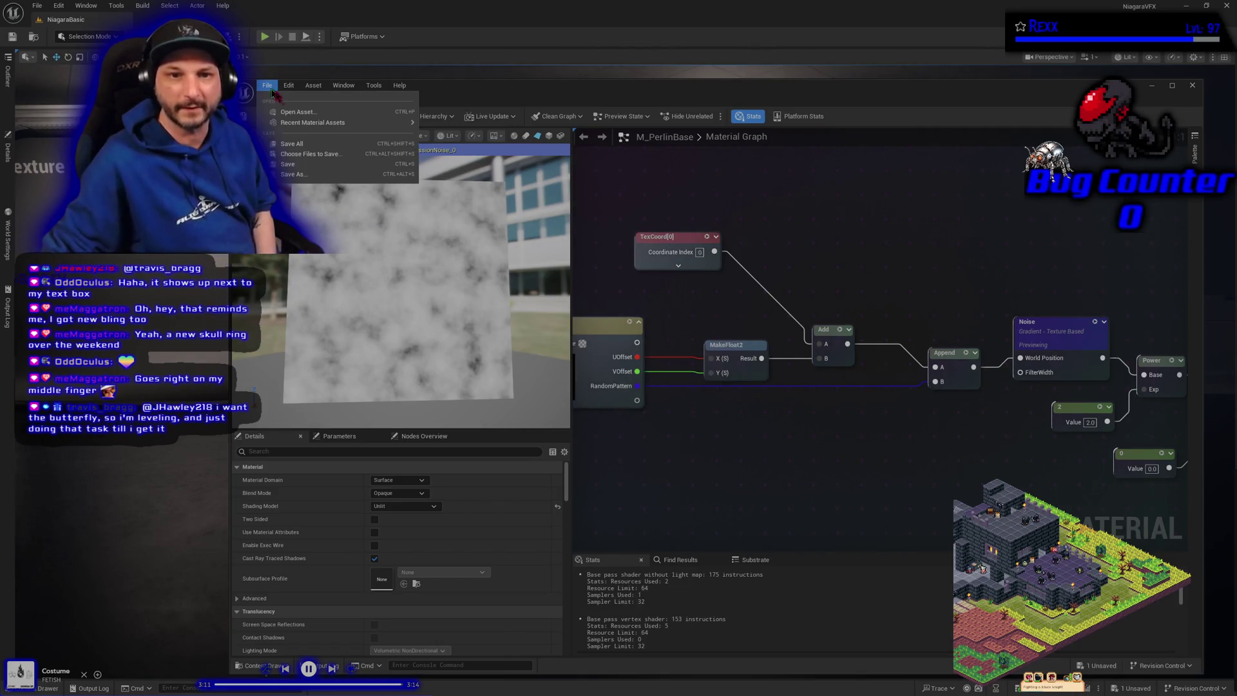
{"action": "left_click", "coordinate": [300, 145]}
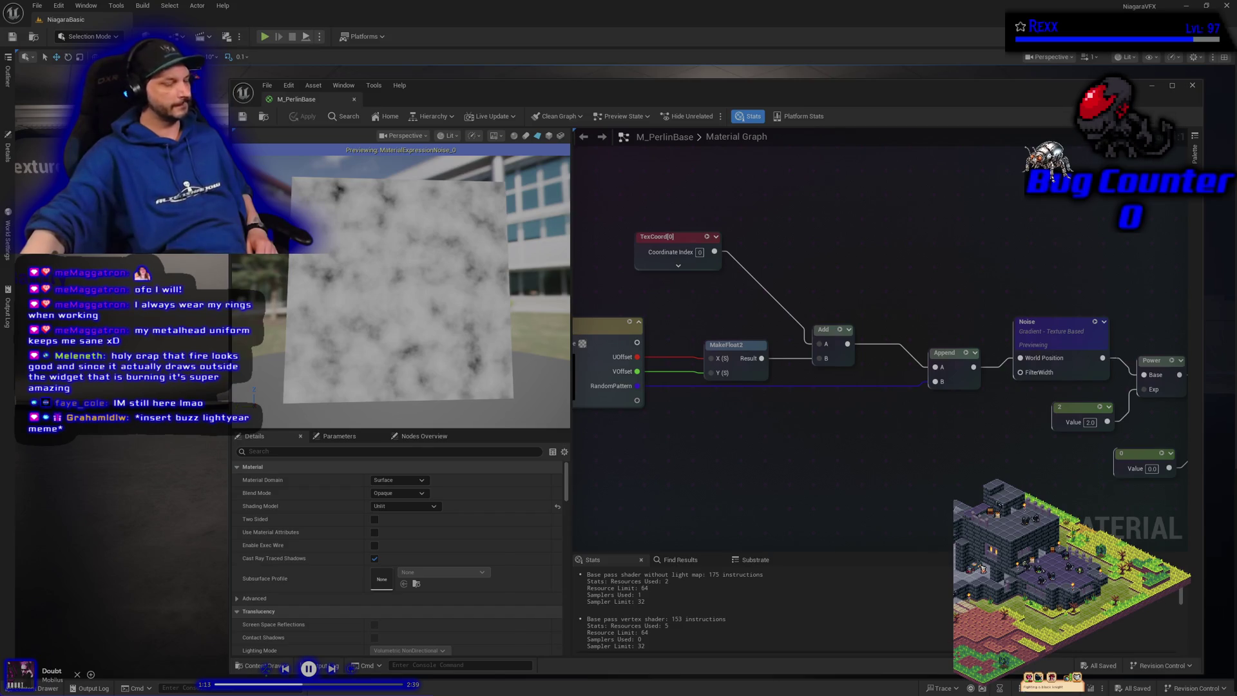
{"action": "left_click", "coordinate": [599, 326]}
{"action": "scroll", "coordinate": [400, 618], "scroll_direction": "down", "scroll_amount": 10}
- Name RandomSeed's A channel Contrast and Save All
{"action": "left_click", "coordinate": [398, 648]}
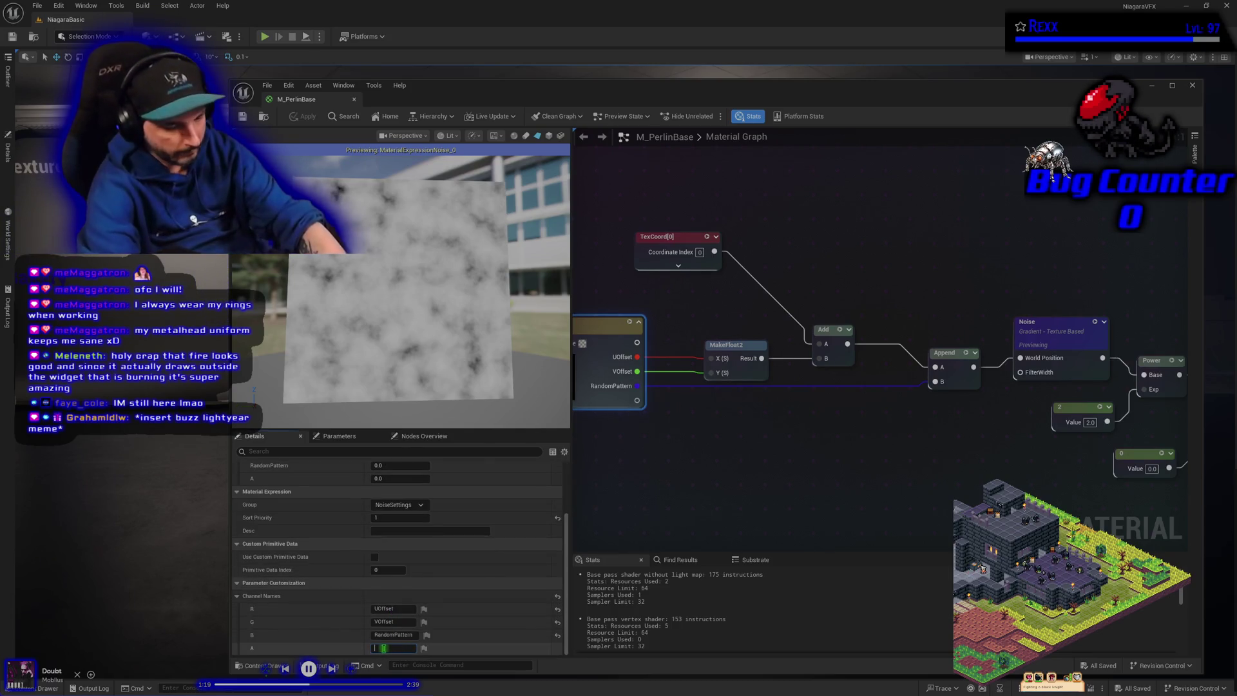
{"action": "type", "text": "Contrast"}
{"action": "key", "text": "Return"}
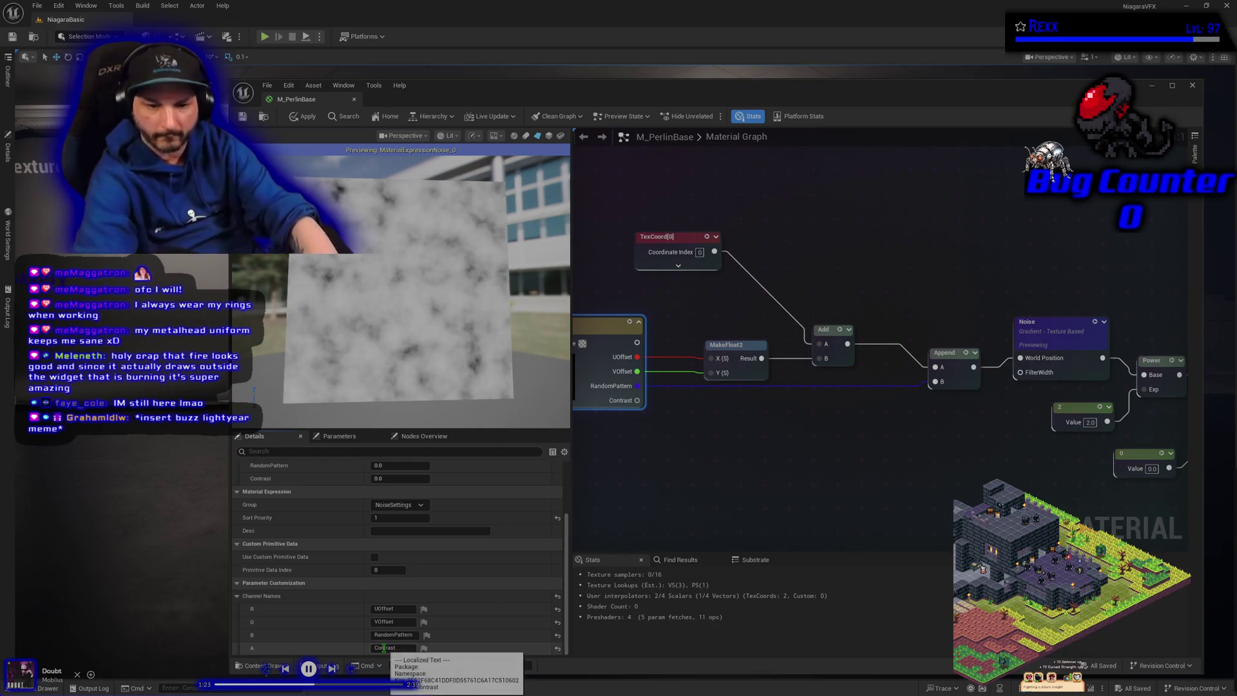
{"action": "left_click", "coordinate": [299, 122]}
{"action": "left_click", "coordinate": [266, 85]}
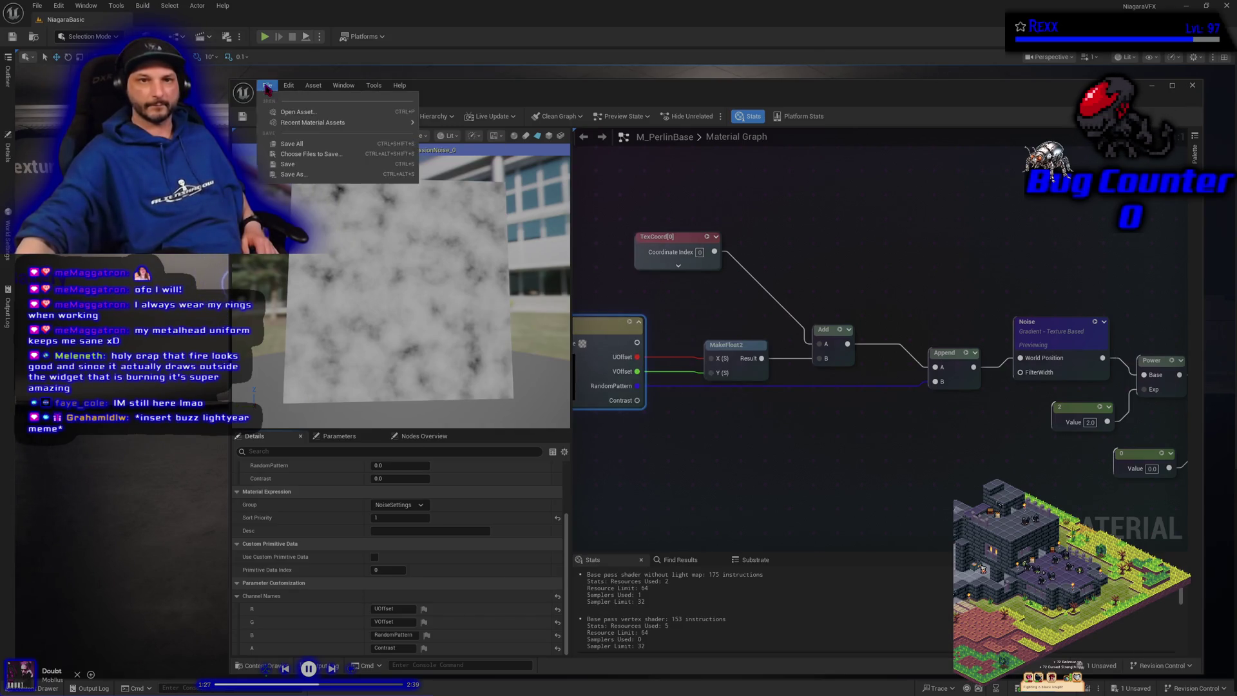
{"action": "left_click", "coordinate": [293, 143]}
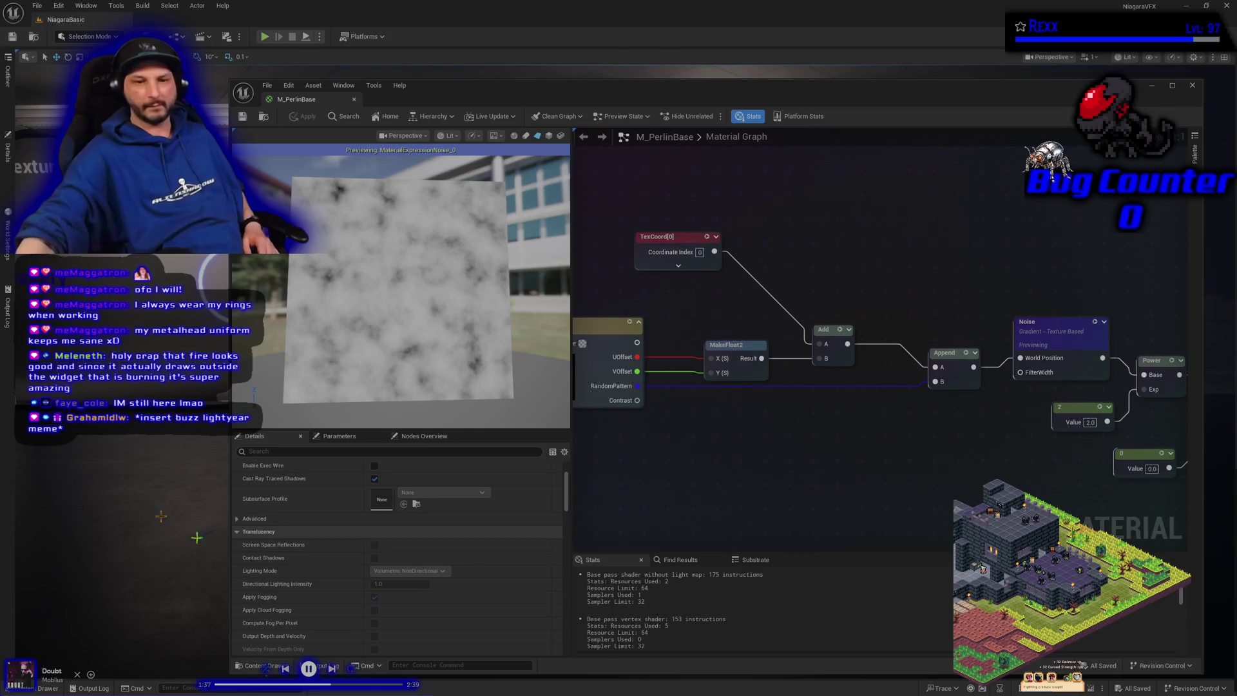
{"action": "left_click", "coordinate": [625, 340]}
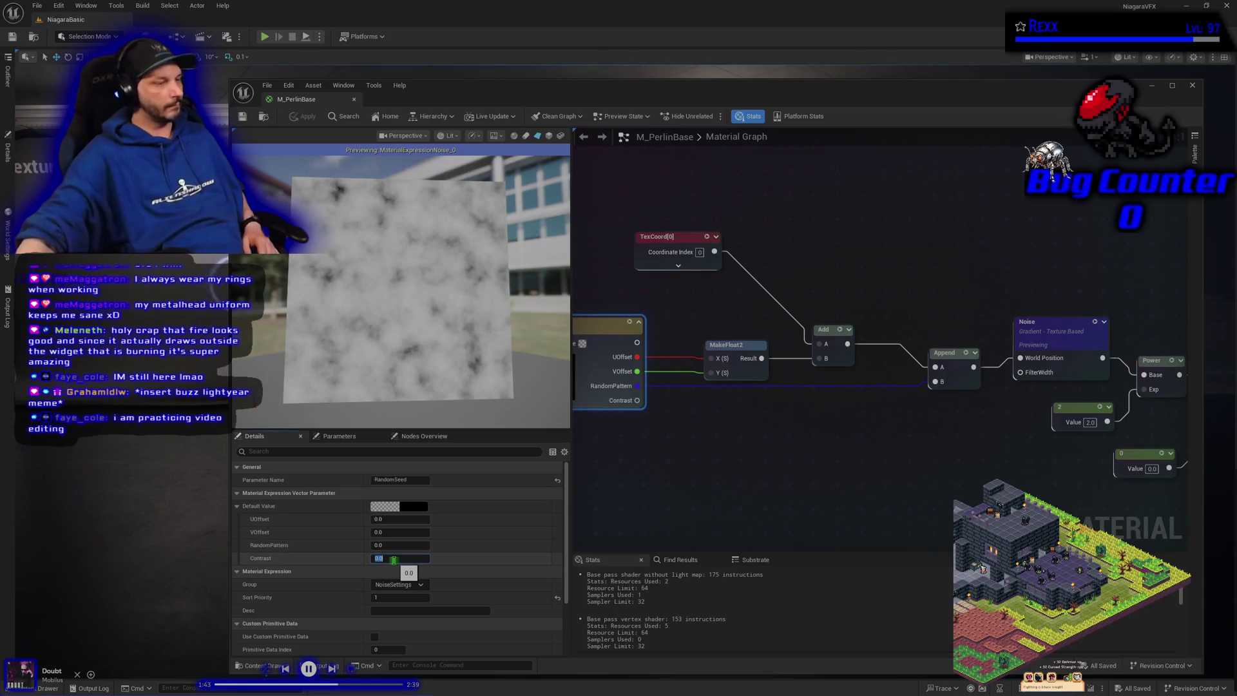
- Set the Contrast channel's default value to 2.0
{"action": "left_click", "coordinate": [393, 558]}
{"action": "type", "text": "2"}
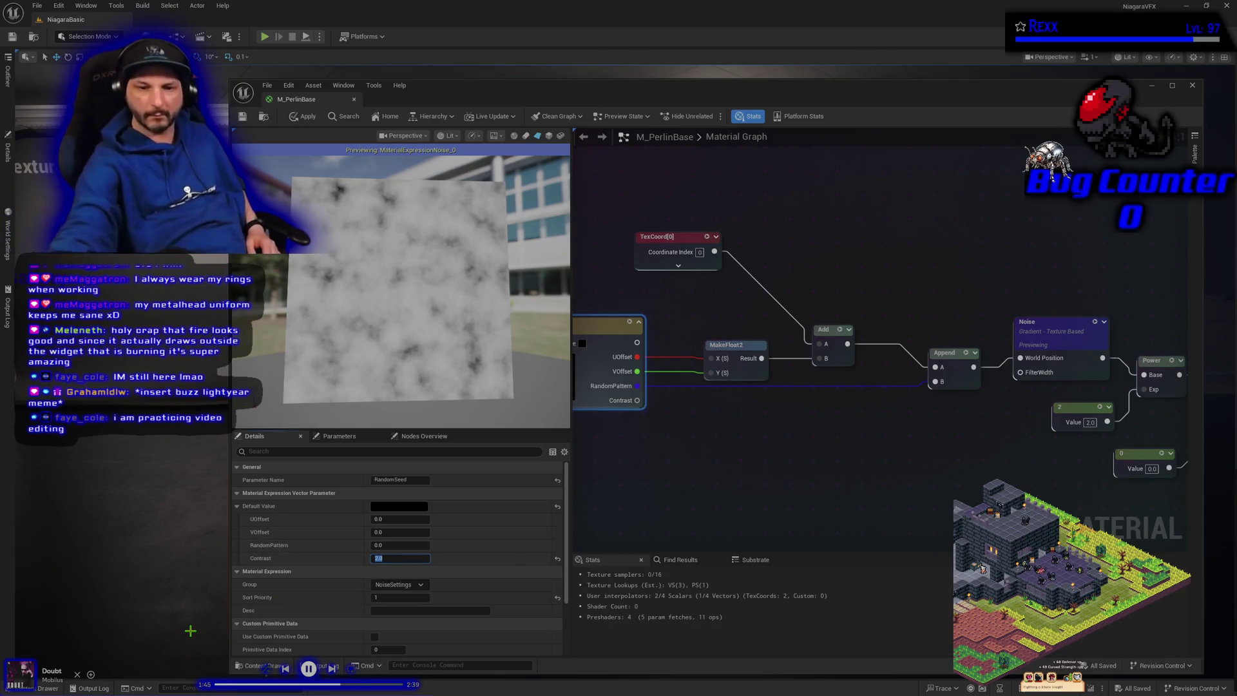
{"action": "key", "text": "Return"}
{"action": "left_click", "coordinate": [949, 458]}
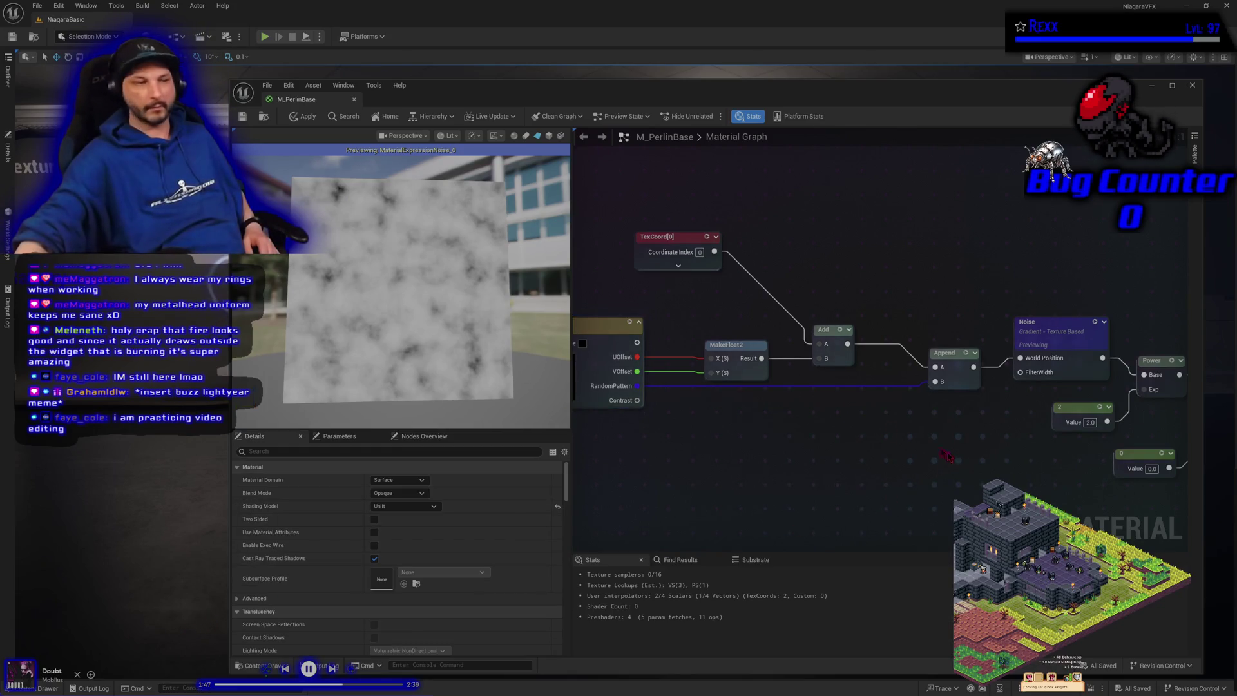
- Wire Contrast into Power's Exp, delete the constant 2, apply, and Save All
{"action": "mouse_move", "coordinate": [638, 400]}
{"action": "left_mouse_down"}
{"action": "mouse_move", "coordinate": [796, 443]}
{"action": "mouse_move", "coordinate": [1159, 413]}
{"action": "mouse_move", "coordinate": [1146, 389]}
{"action": "mouse_move", "coordinate": [863, 485]}
{"action": "left_mouse_up"}
{"action": "key", "text": "Delete"}
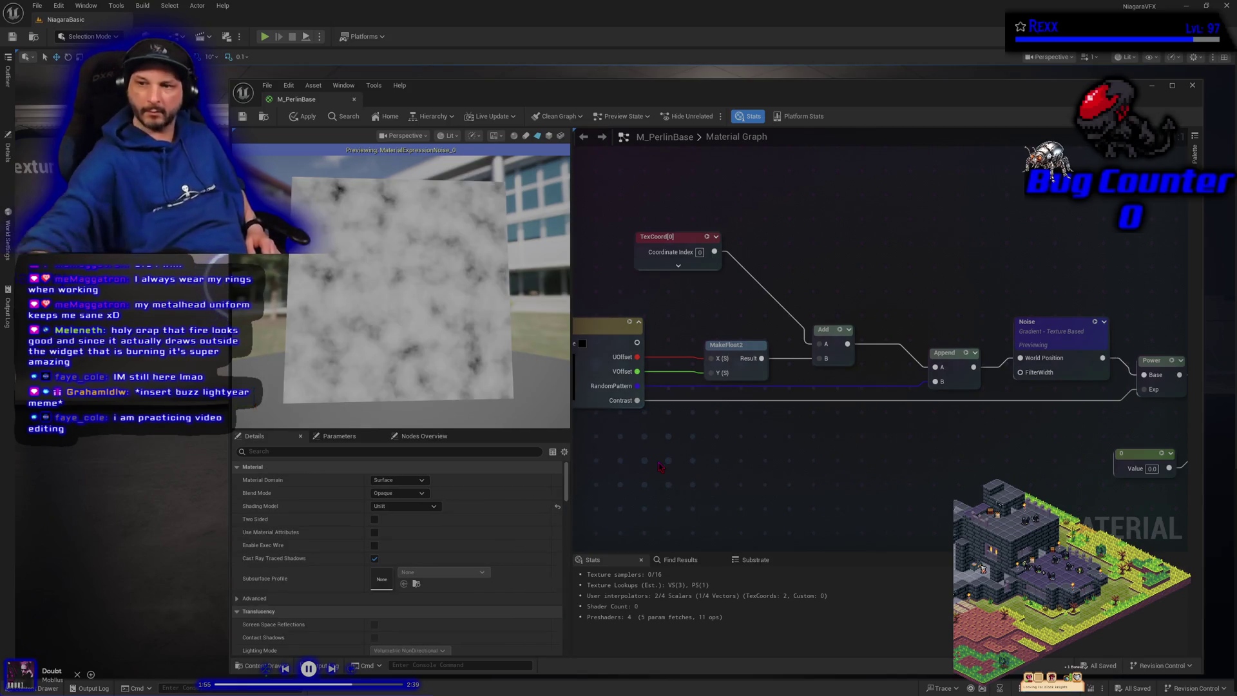
{"action": "left_click", "coordinate": [294, 119]}
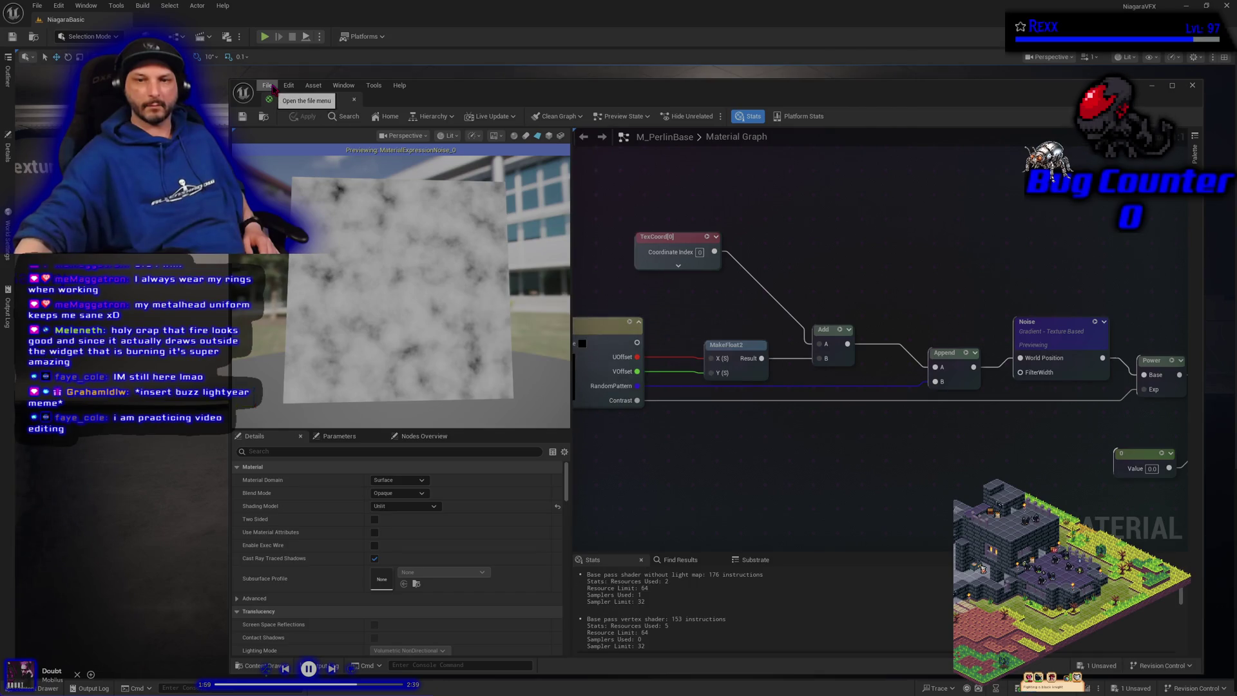
{"action": "left_click", "coordinate": [268, 85]}
{"action": "left_click", "coordinate": [308, 144]}
{"action": "type", "text": "EdgeSharpness"}
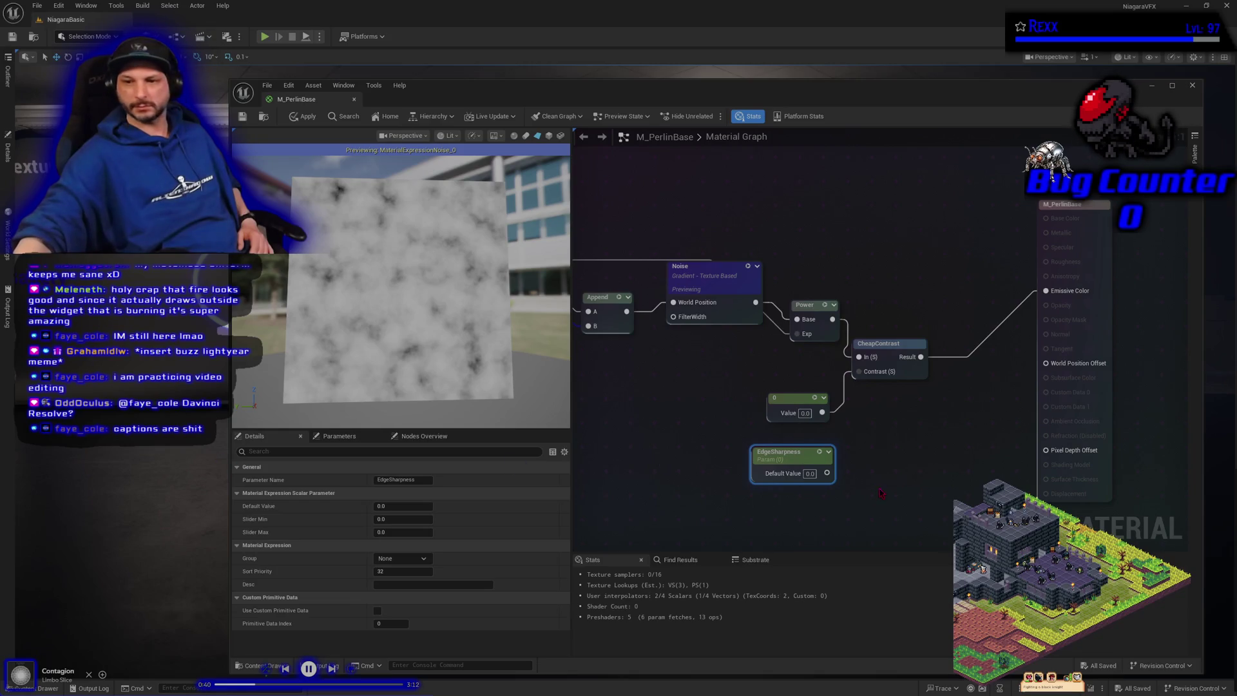
- Connect the EdgeSharpness parameter to CheapContrast's Contrast input
{"action": "left_click_drag", "start_coordinate": [826, 473], "coordinate": [877, 373]}
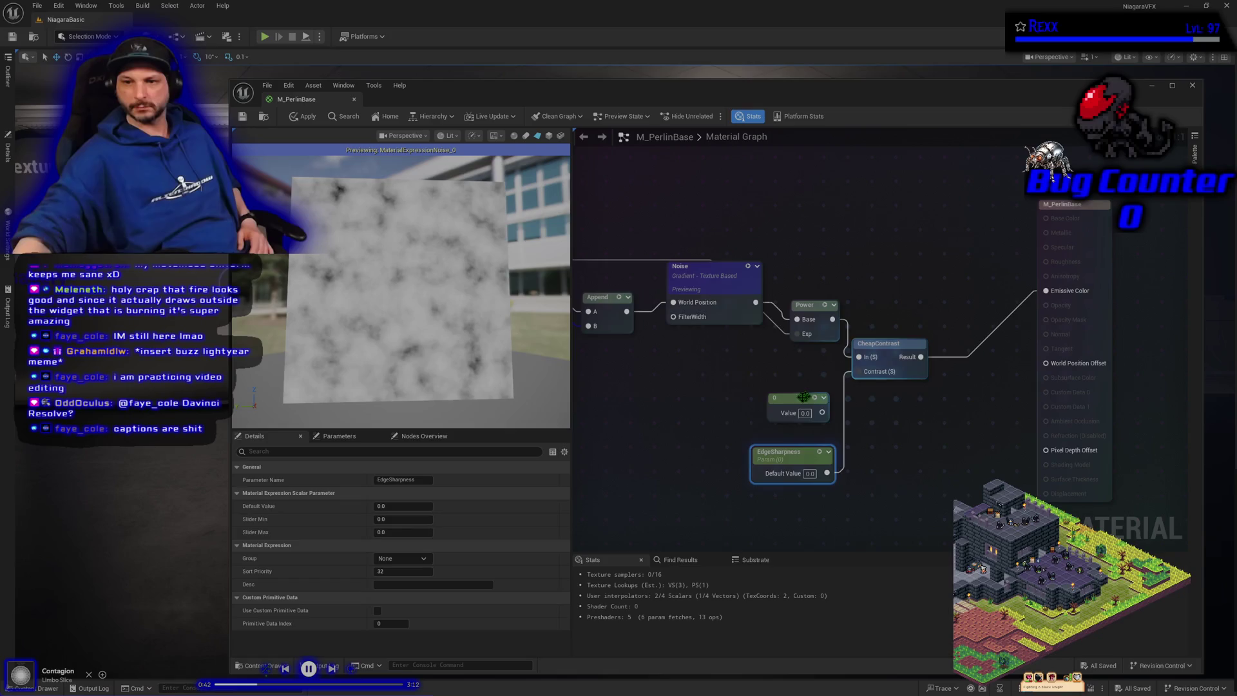
- Delete the leftover 0 constant, move EdgeSharpness beside CheapContrast, then apply and save all
{"action": "left_click_drag", "start_coordinate": [773, 408], "coordinate": [622, 422]}
{"action": "key", "text": "Delete"}
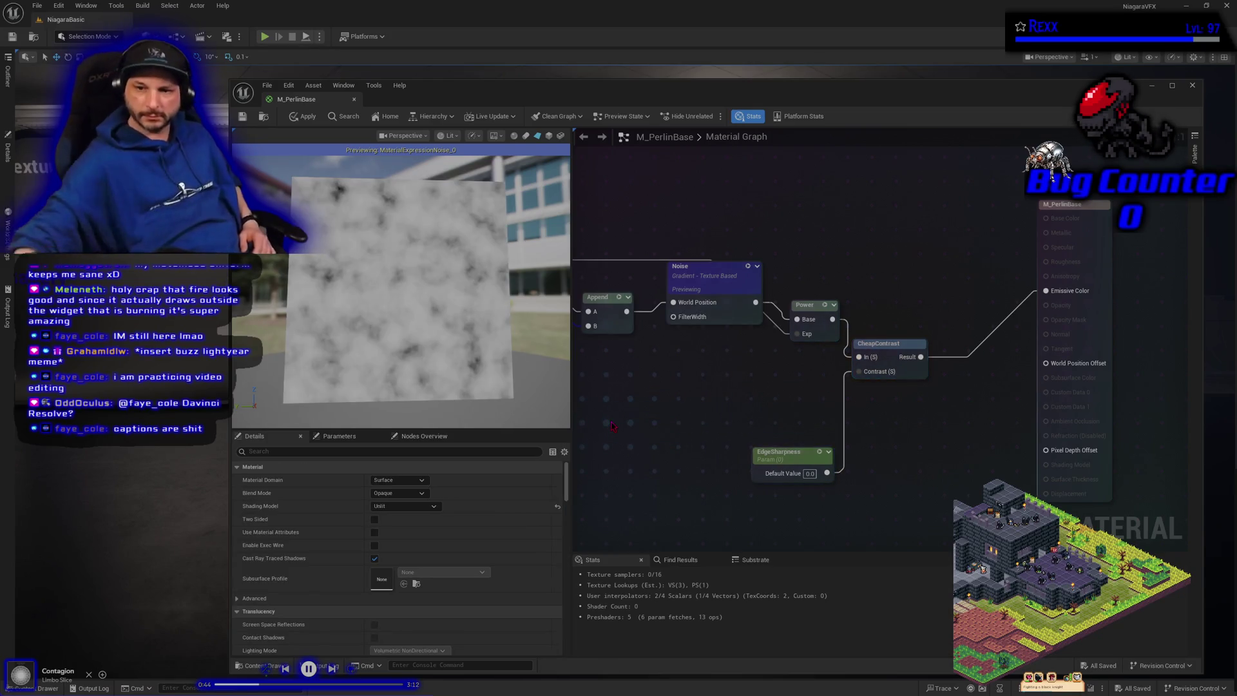
{"action": "left_click_drag", "start_coordinate": [798, 453], "coordinate": [782, 376]}
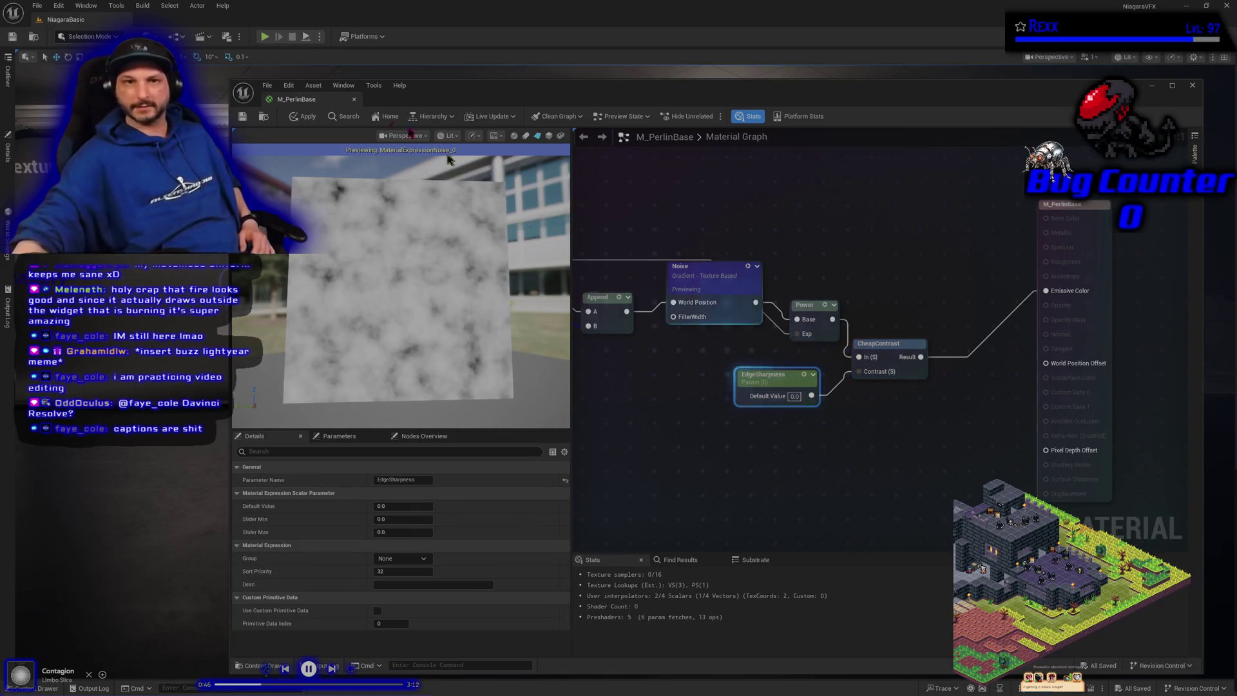
{"action": "left_click", "coordinate": [293, 117]}
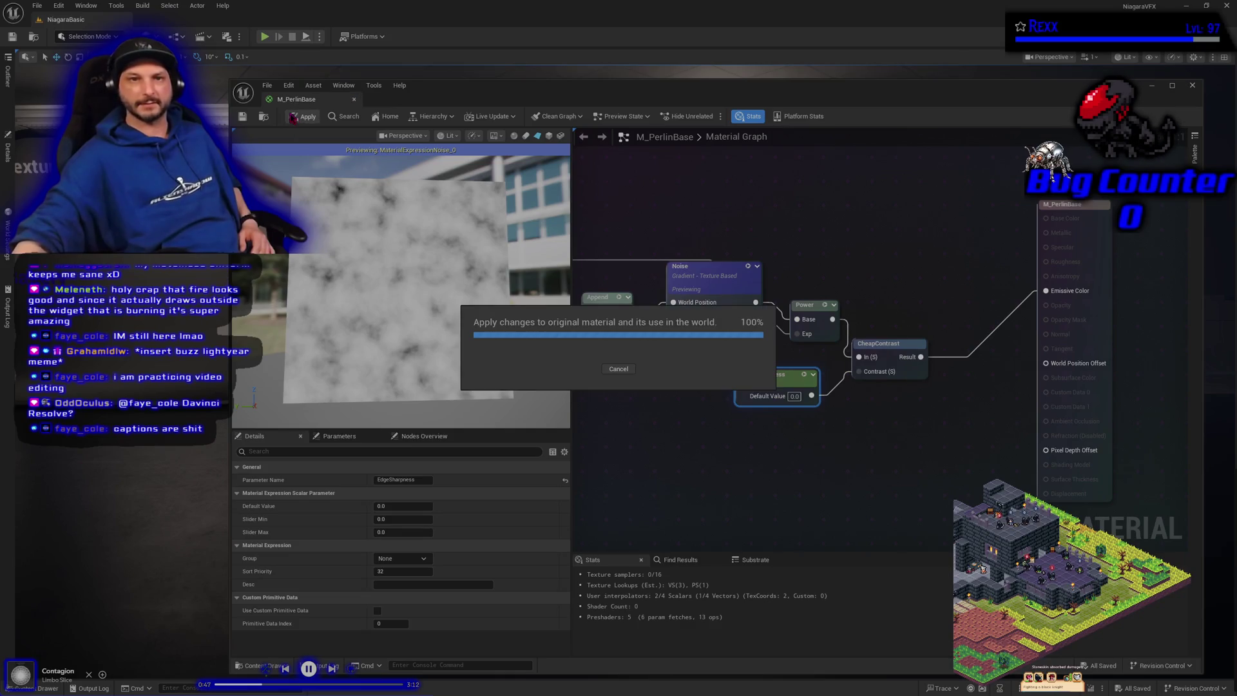
{"action": "left_click", "coordinate": [268, 88]}
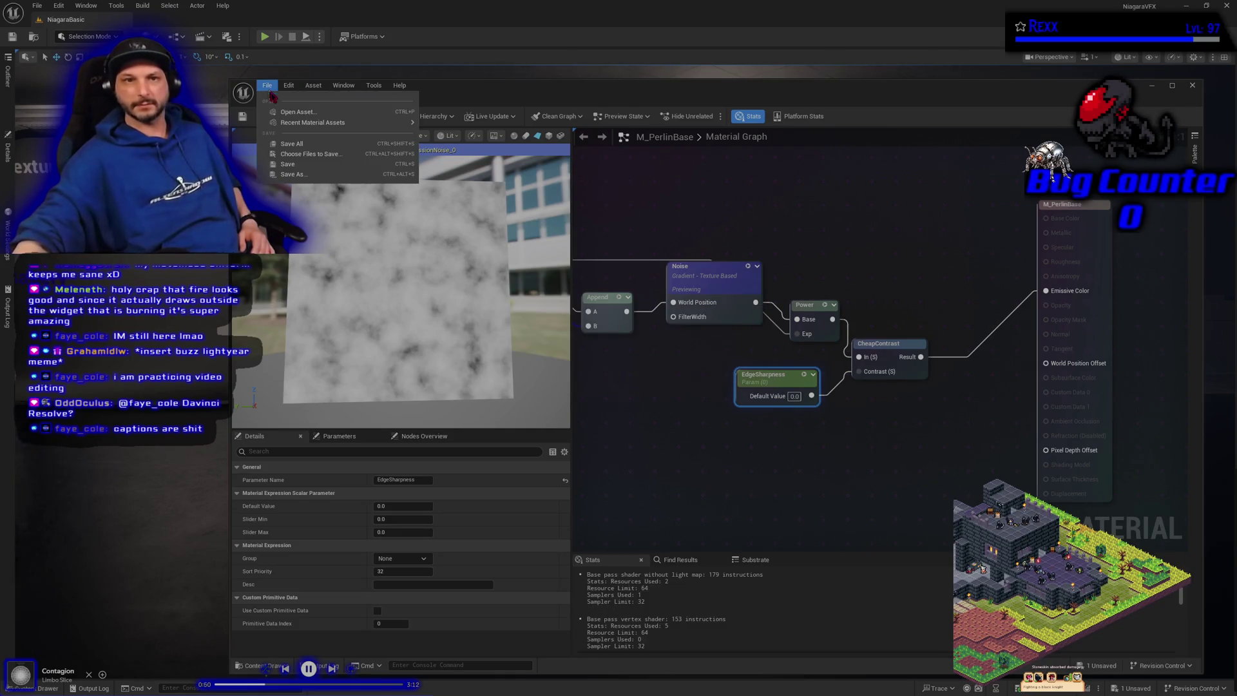
{"action": "left_click", "coordinate": [293, 145]}
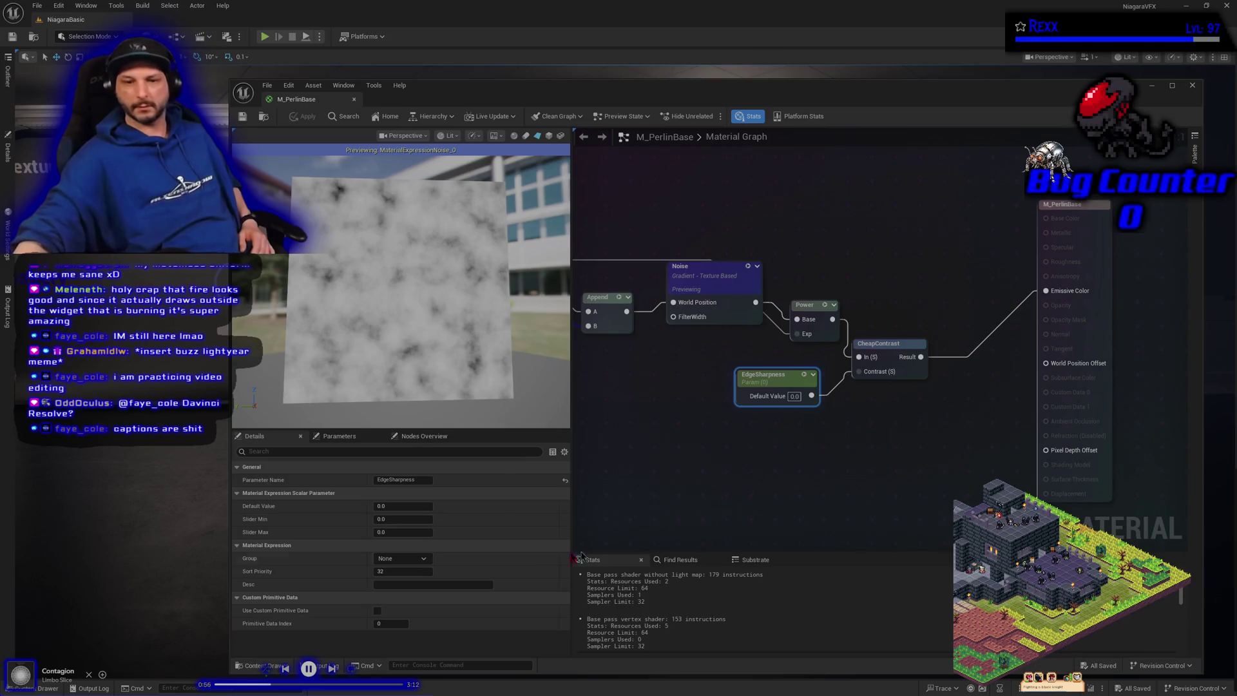
- Put EdgeSharpness in the NoiseSettings group with sort priority 2
{"action": "left_click", "coordinate": [424, 561]}
{"action": "left_click", "coordinate": [400, 569]}
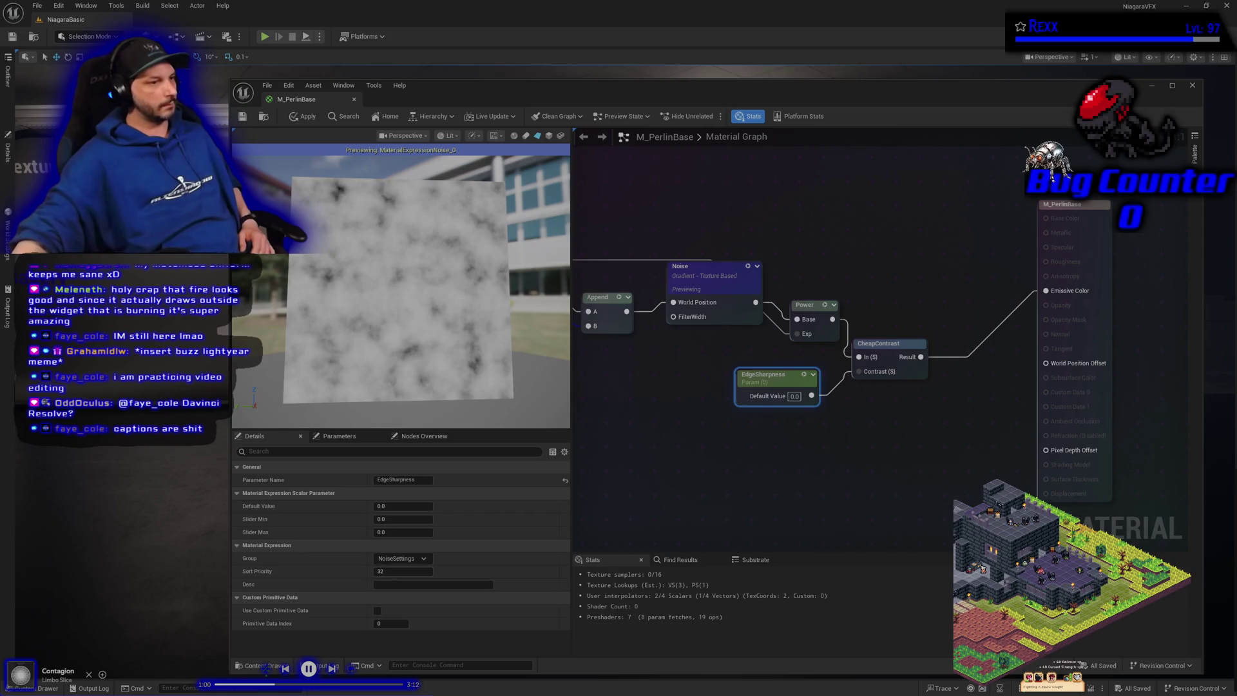
{"action": "left_click", "coordinate": [384, 572]}
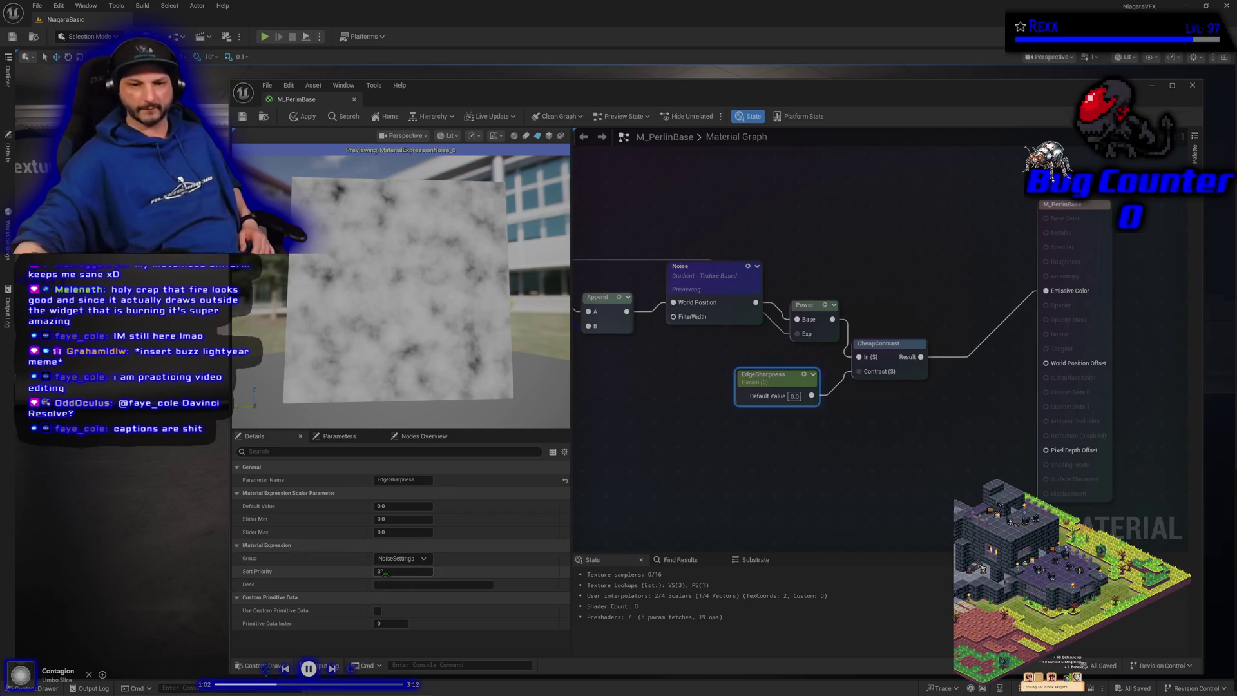
{"action": "type", "text": "2"}
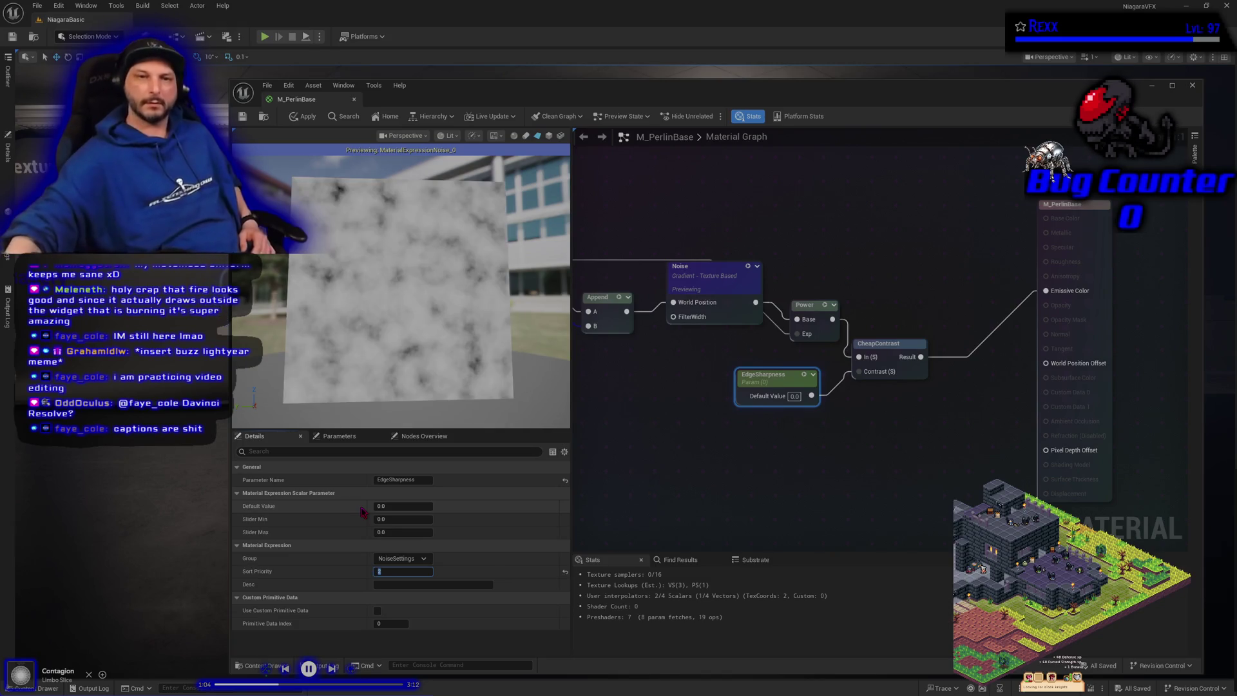
{"action": "left_click", "coordinate": [302, 116]}
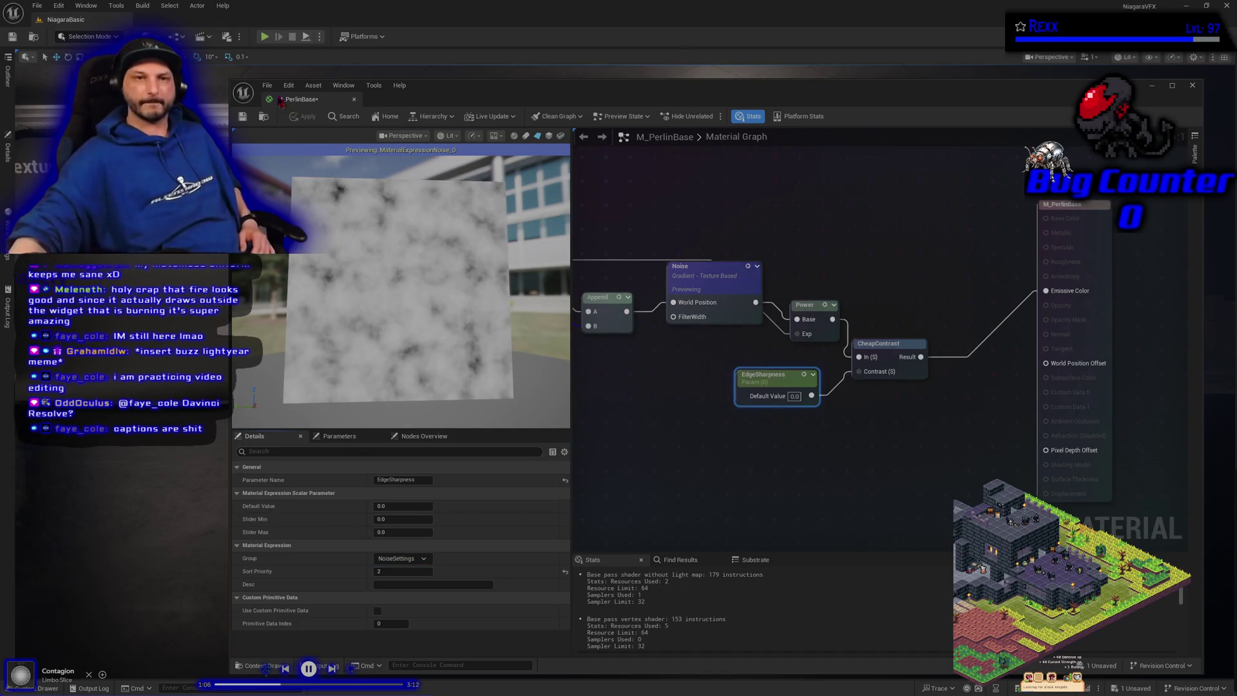
{"action": "left_click", "coordinate": [267, 85]}
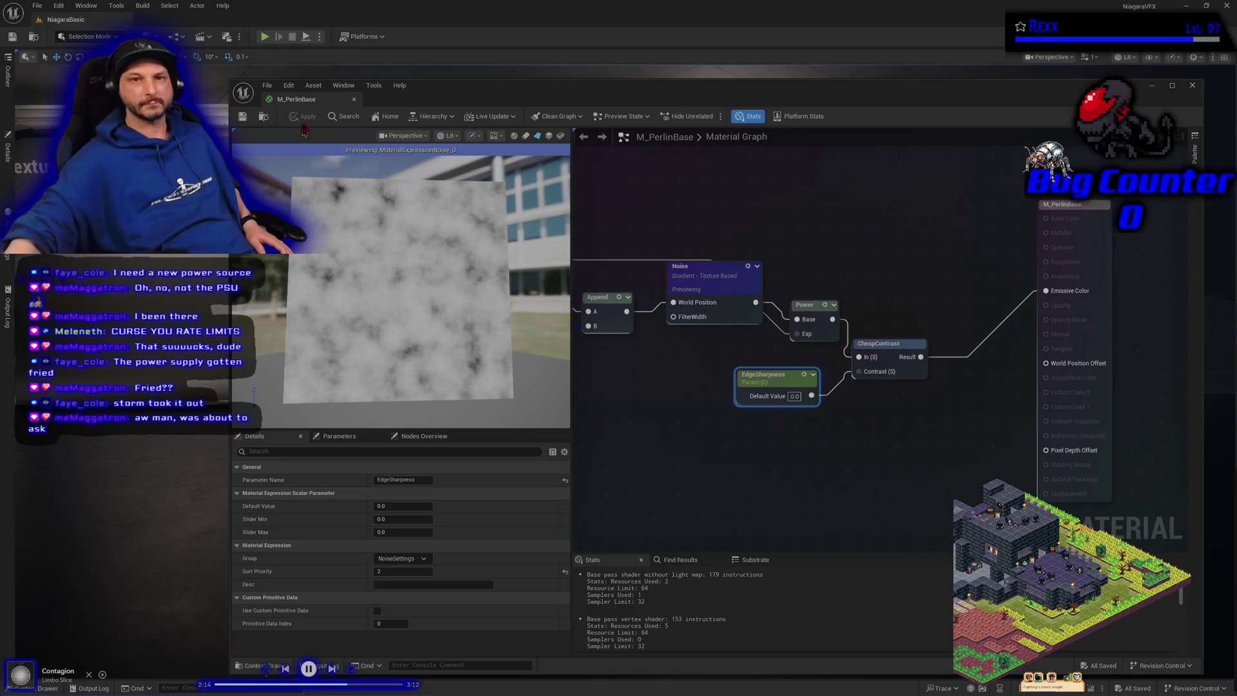
- Dock the material editor into the main window
{"action": "left_click_drag", "start_coordinate": [309, 99], "coordinate": [169, 19]}
- Create a material instance of M_PerlinBase named MI_PerlinBase
{"action": "left_click", "coordinate": [40, 22]}
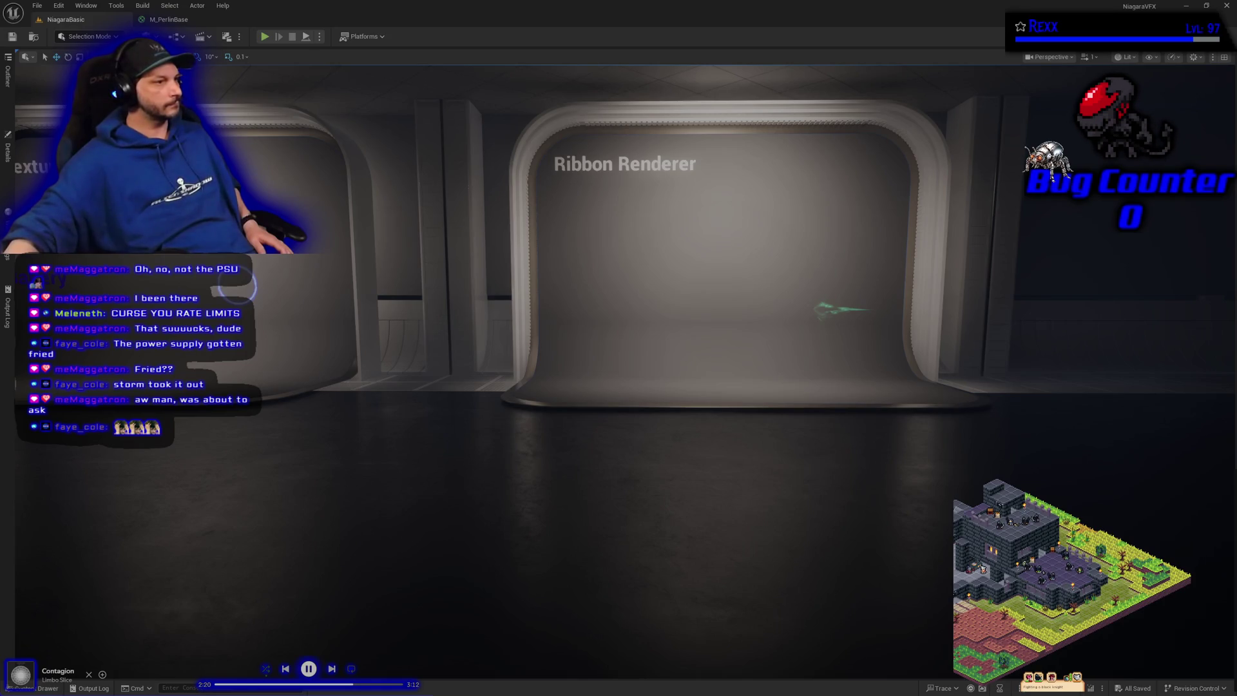
{"action": "left_click", "coordinate": [47, 688]}
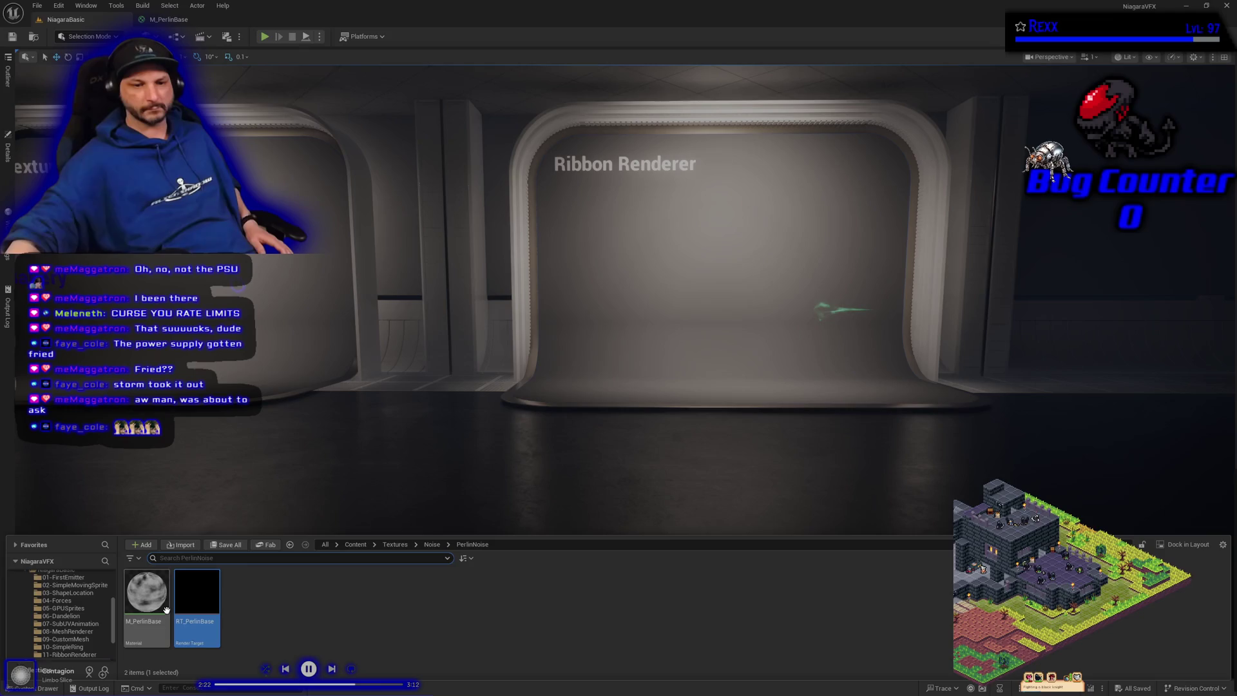
{"action": "right_click", "coordinate": [166, 599]}
{"action": "left_click", "coordinate": [231, 345]}
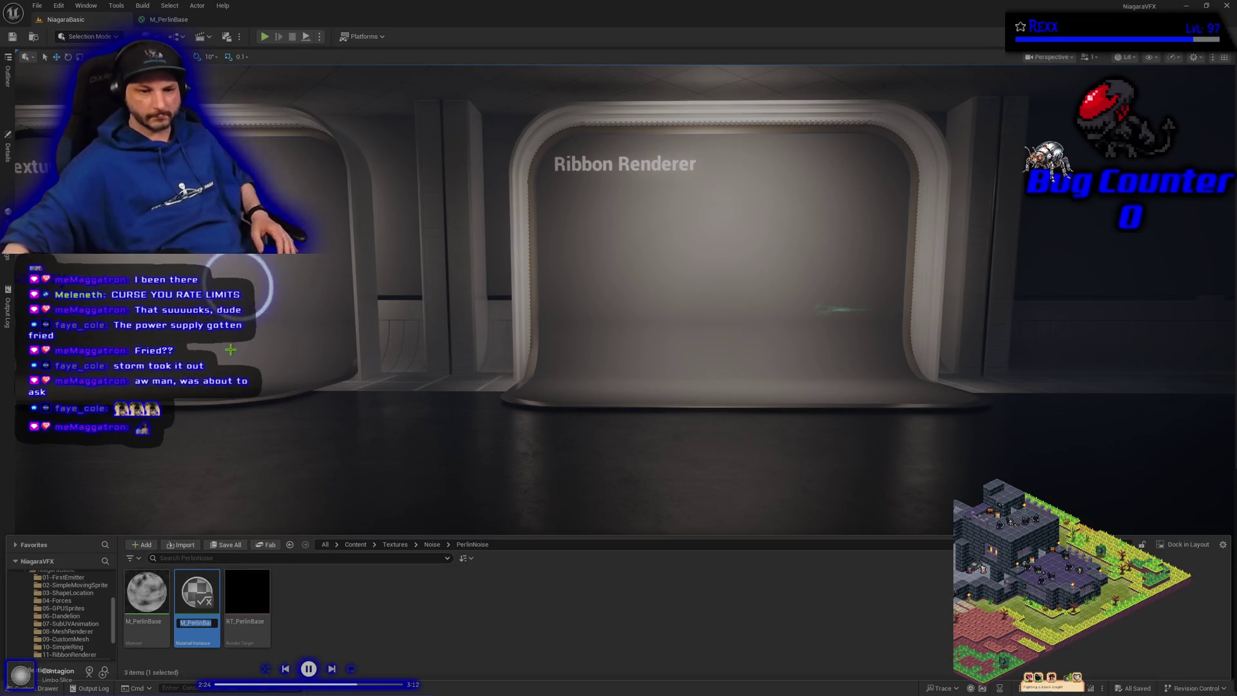
{"action": "type", "text": "I"}
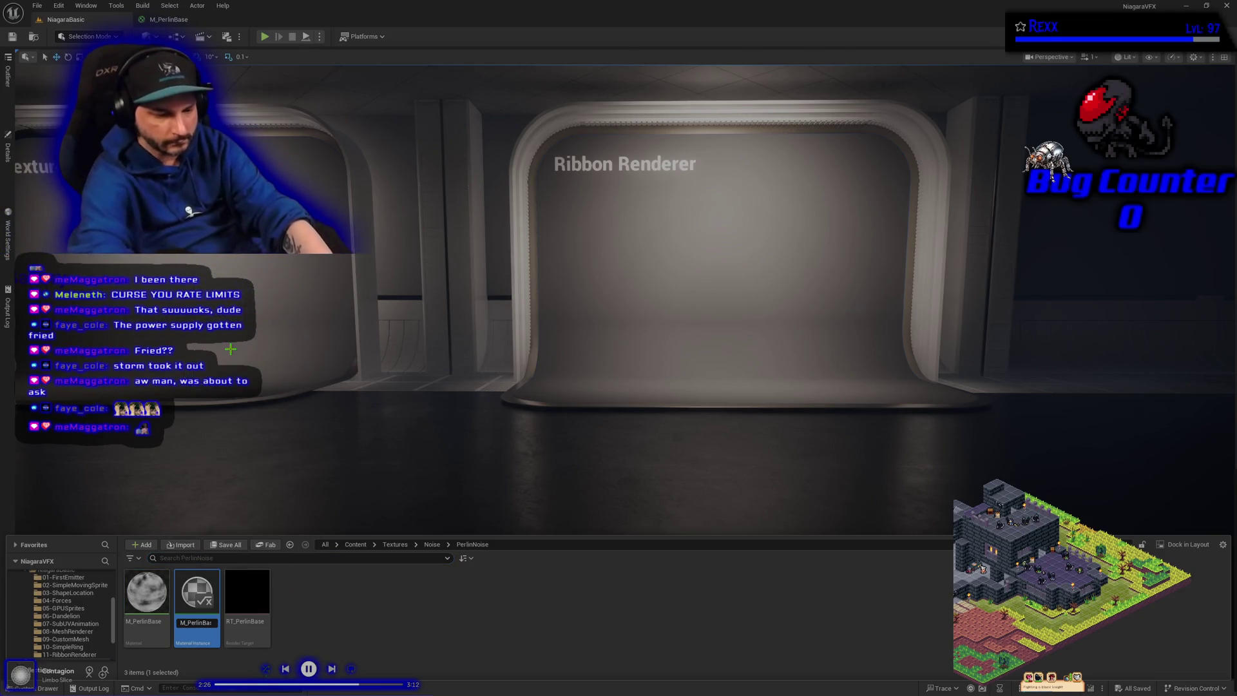
{"action": "key", "text": "End"}
{"action": "key", "text": "BackSpace"}
{"action": "key", "text": "BackSpace"}
{"action": "key", "text": "BackSpace"}
{"action": "key", "text": "BackSpace"}
{"action": "key", "text": "Return"}
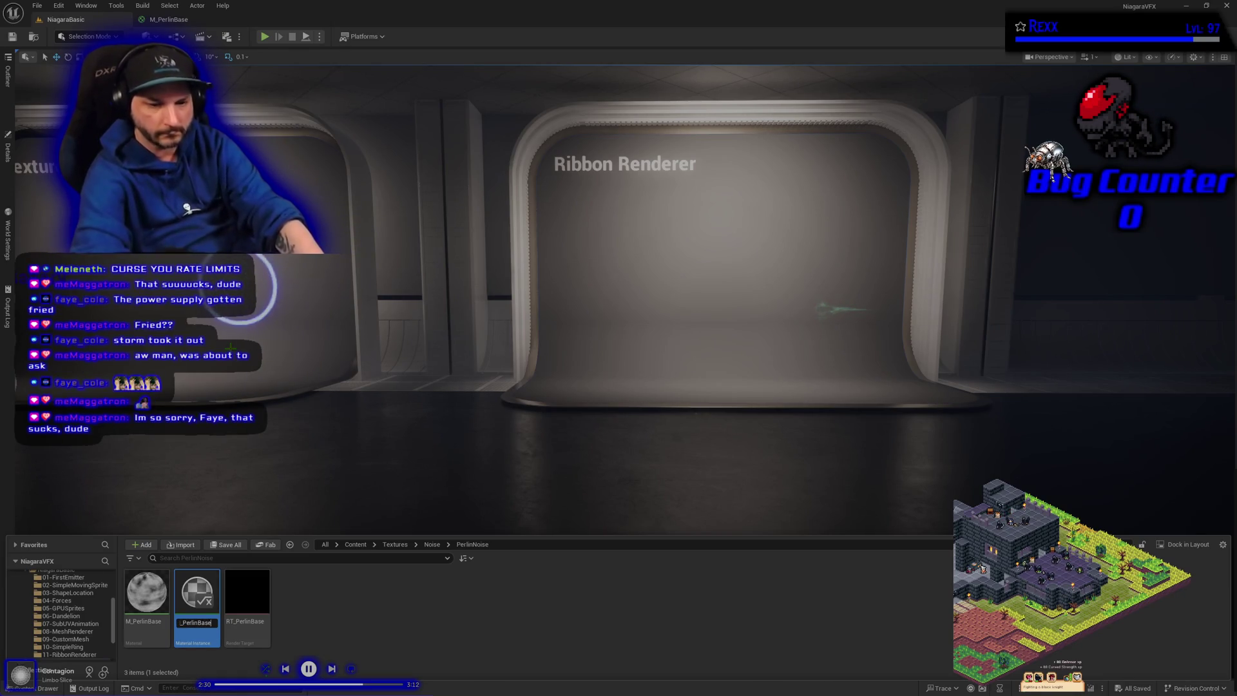
- In MI_PerlinBase, override RandomSeed under NoiseSettings, change its value, and preview on a plane
{"action": "double_click", "coordinate": [197, 591]}
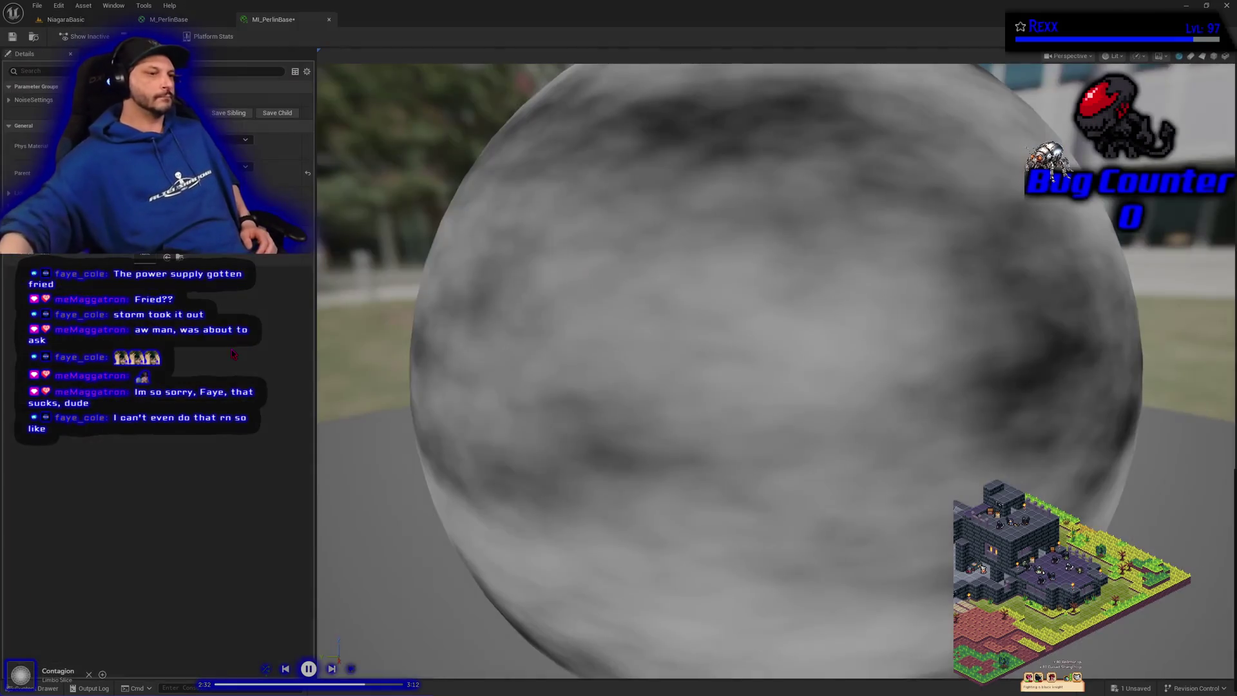
{"action": "scroll", "coordinate": [687, 300], "scroll_direction": "down", "scroll_amount": 5}
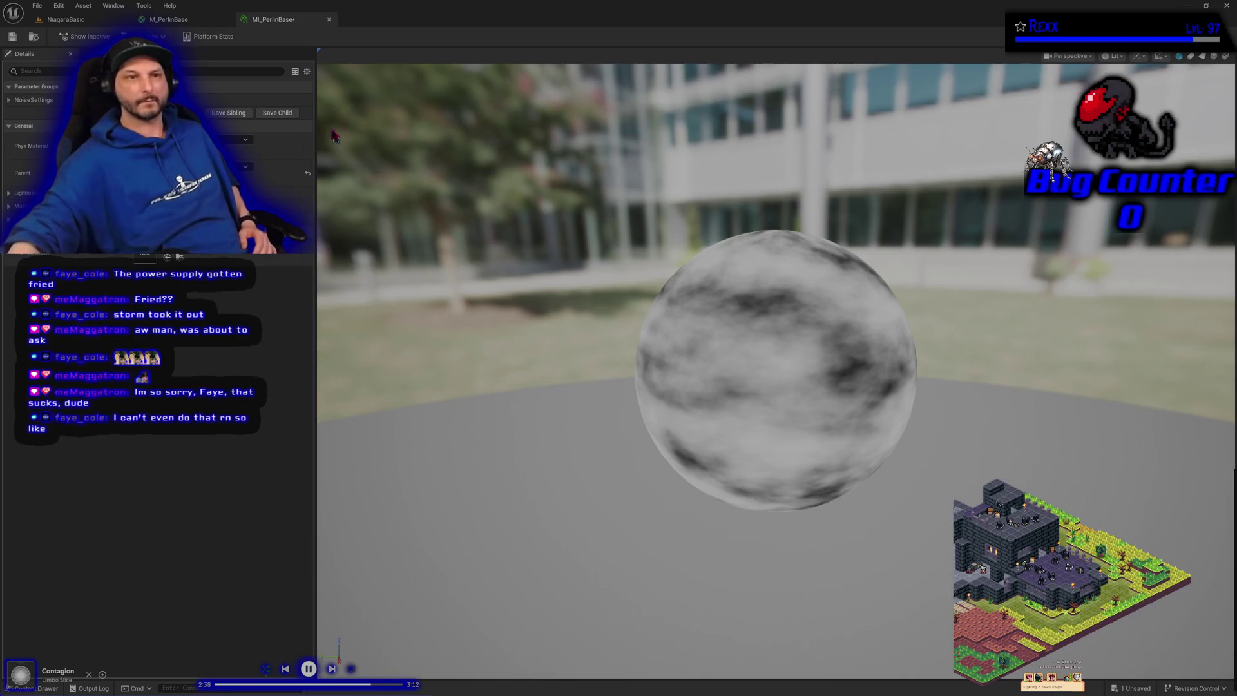
{"action": "left_click", "coordinate": [29, 102]}
{"action": "left_click", "coordinate": [26, 113]}
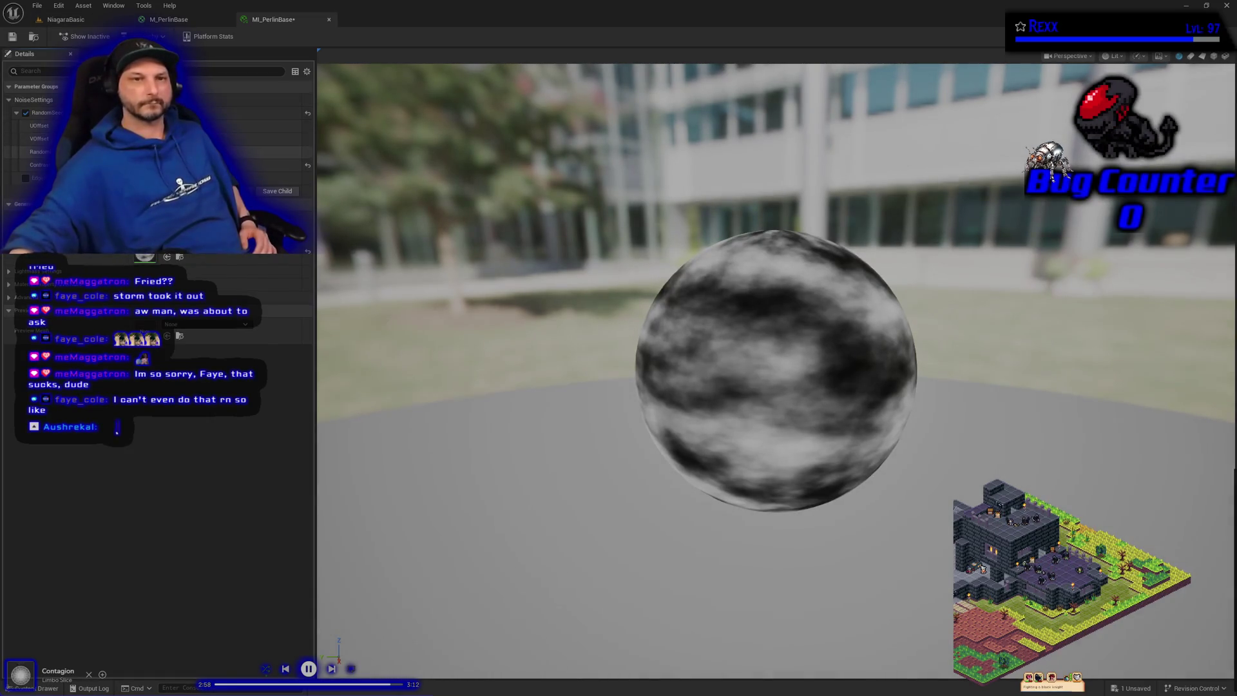
{"action": "left_click_drag", "start_coordinate": [277, 151], "coordinate": [306, 151]}
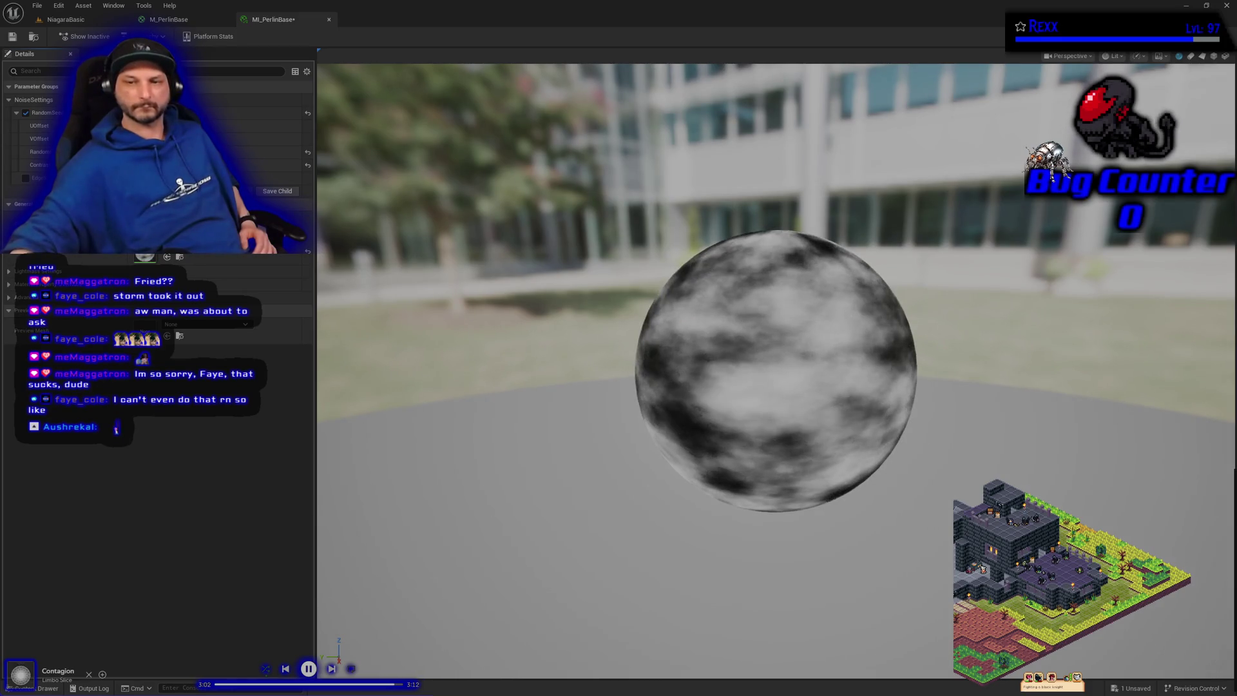
{"action": "mouse_move", "coordinate": [928, 495]}
{"action": "left_mouse_down"}
{"action": "mouse_move", "coordinate": [882, 494]}
{"action": "mouse_move", "coordinate": [915, 495]}
{"action": "left_mouse_up"}
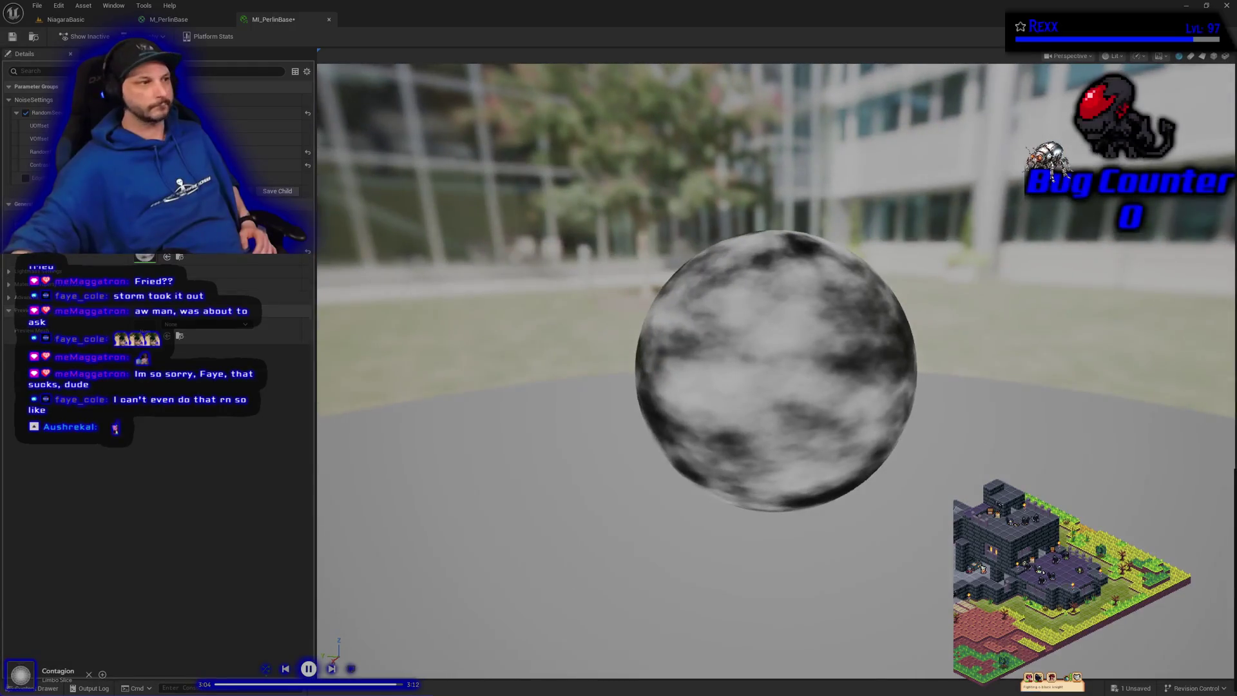
{"action": "left_click", "coordinate": [1202, 57]}
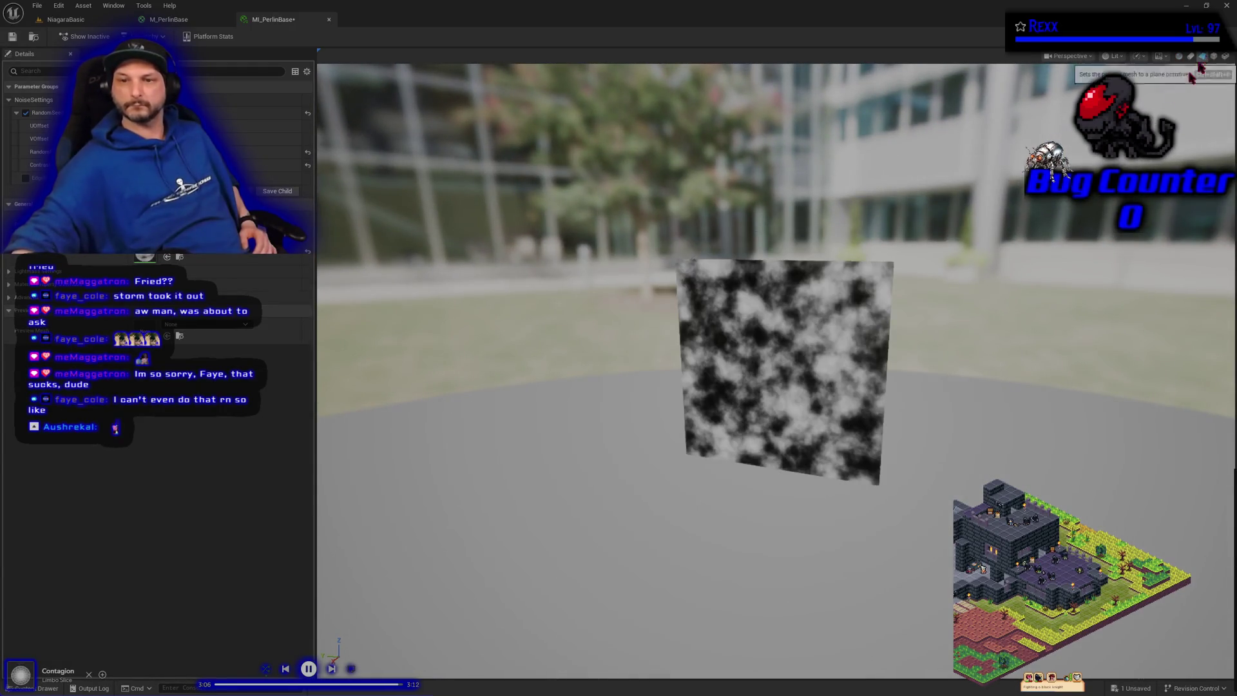
- Turn the preview to face the plane squarely and re-roll the Perlin noise pattern
{"action": "left_click_drag", "start_coordinate": [773, 548], "coordinate": [754, 548]}
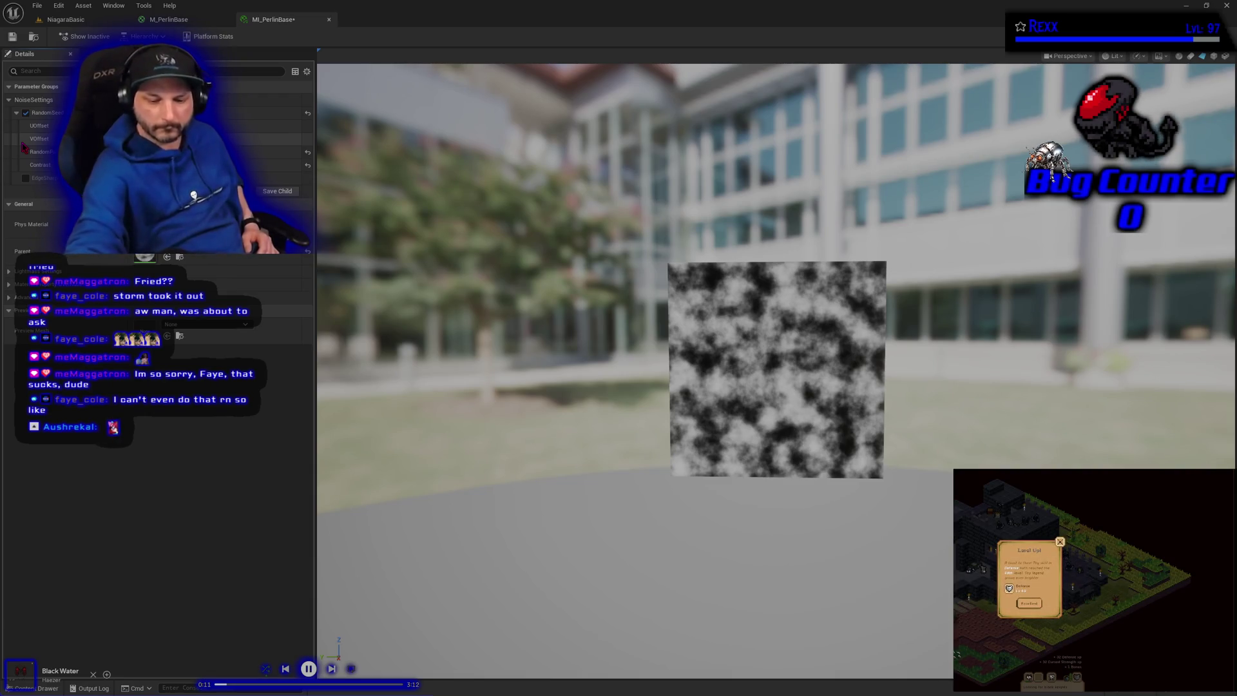
{"action": "key", "text": "Return"}
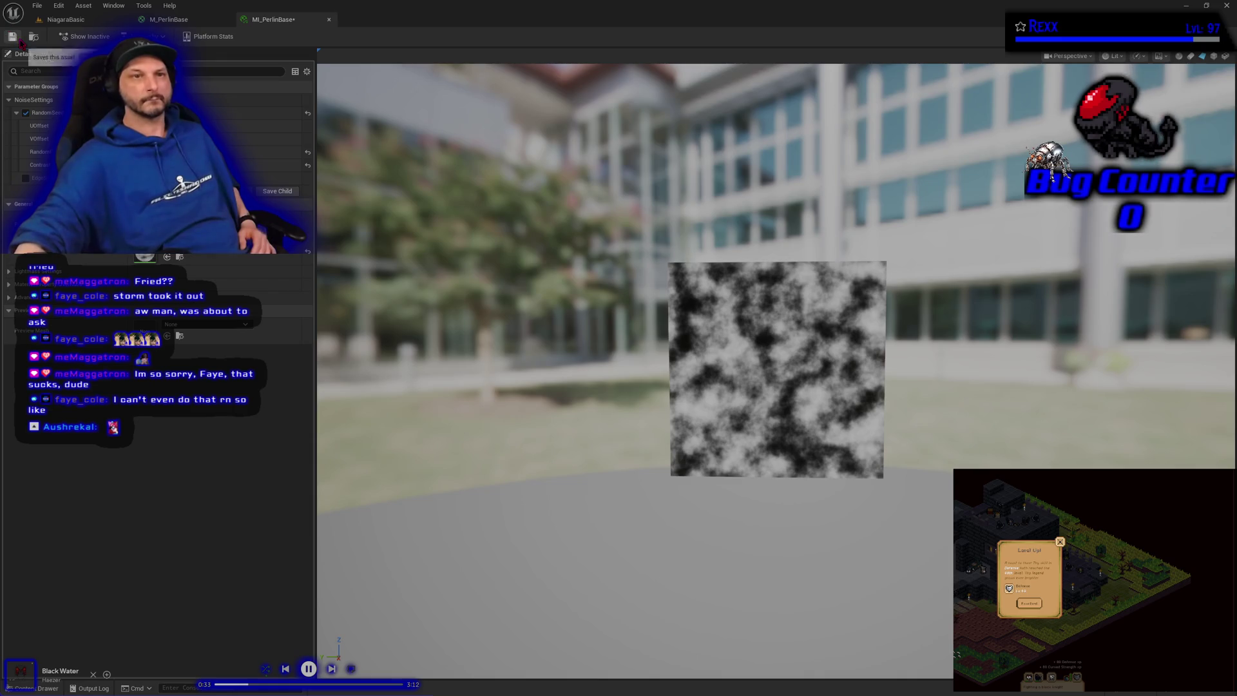
{"action": "left_click", "coordinate": [65, 20]}
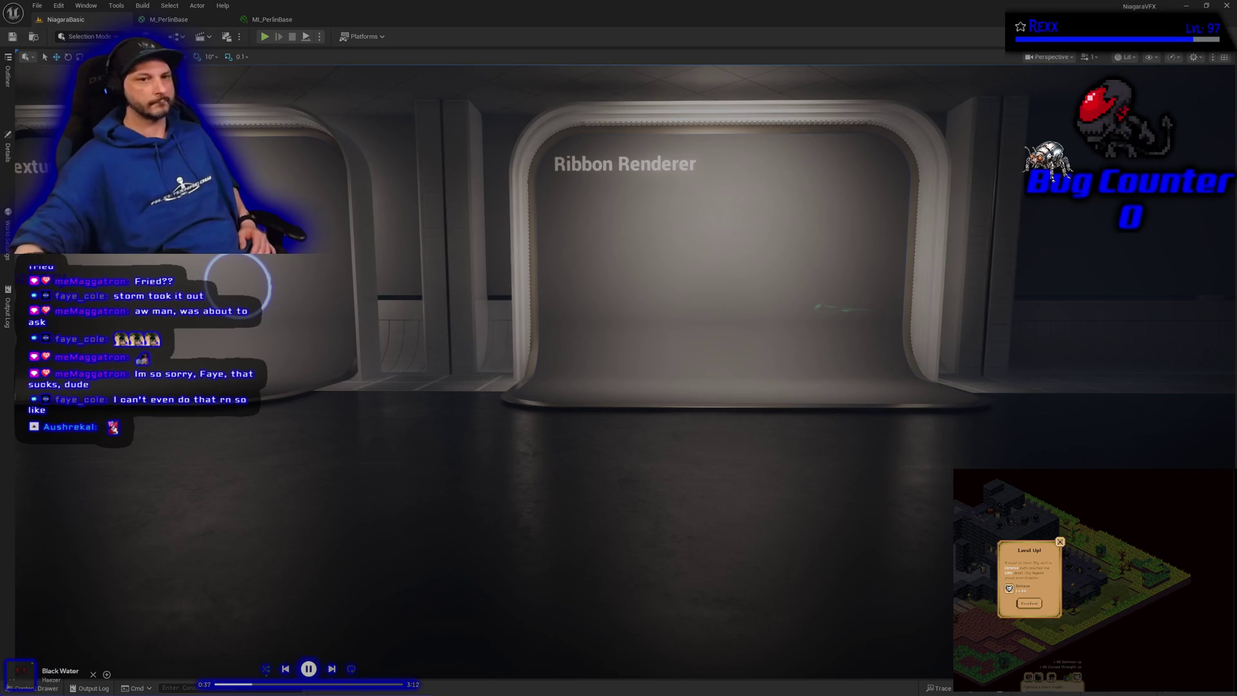
- Assign MI_PerlinBase as the material of the Texture Bakery actor
{"action": "mouse_move", "coordinate": [502, 475]}
{"action": "left_mouse_down"}
{"action": "mouse_move", "coordinate": [373, 304]}
{"action": "mouse_move", "coordinate": [574, 292]}
{"action": "left_mouse_up"}
{"action": "left_click", "coordinate": [410, 290]}
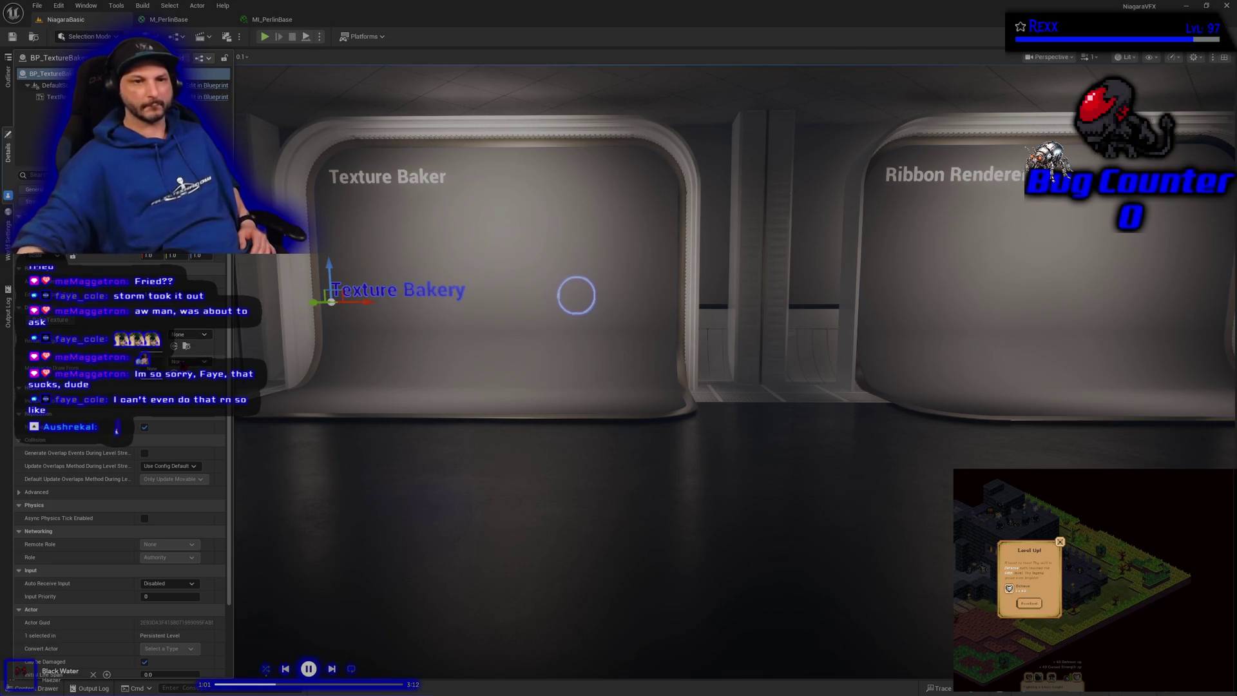
{"action": "left_click", "coordinate": [190, 361]}
{"action": "type", "text": "mi"}
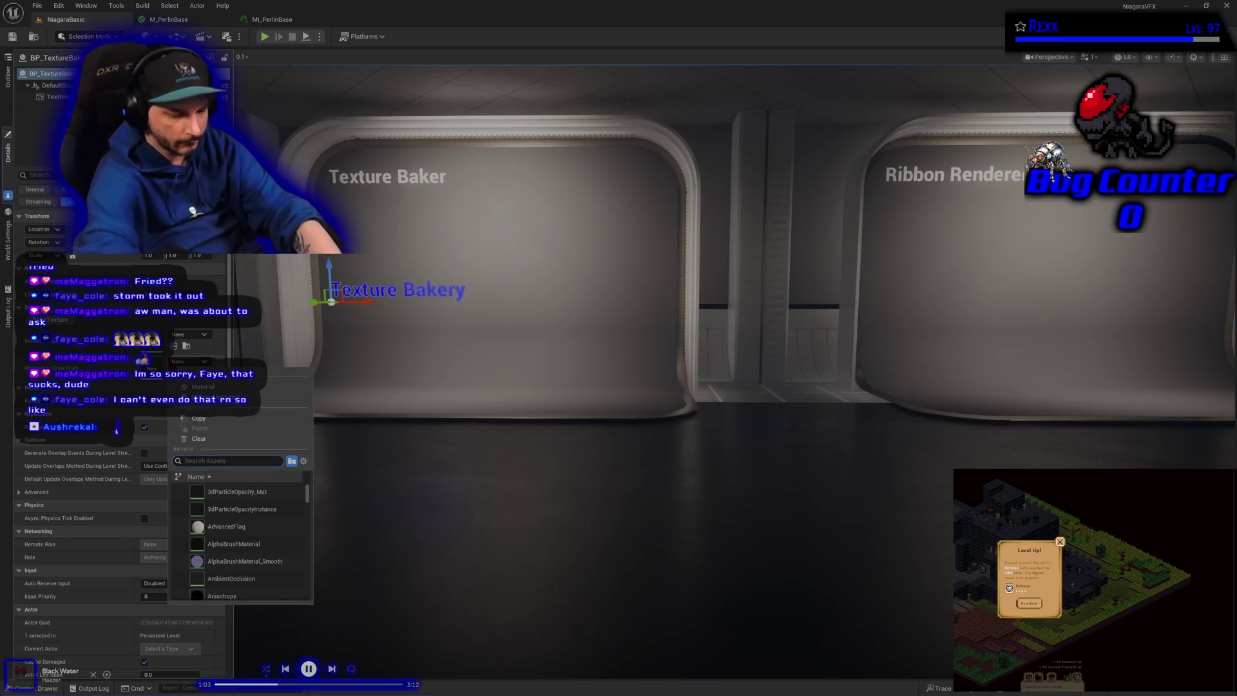
{"action": "type", "text": "_"}
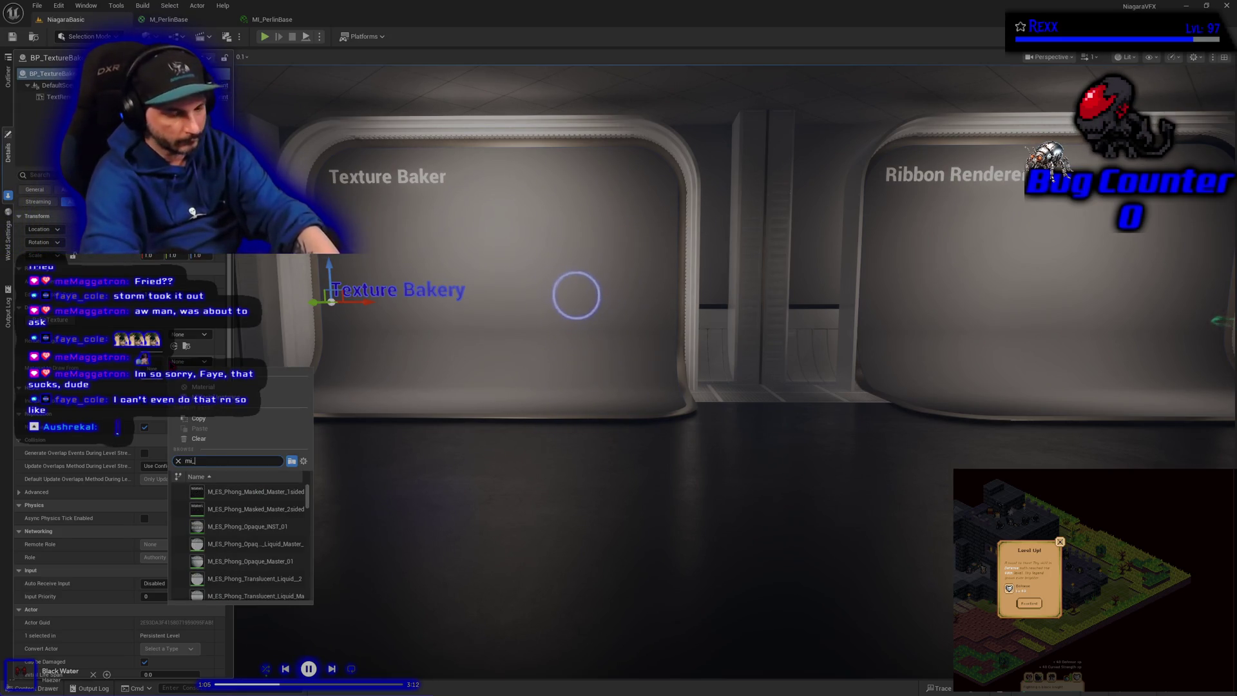
{"action": "type", "text": "perlin"}
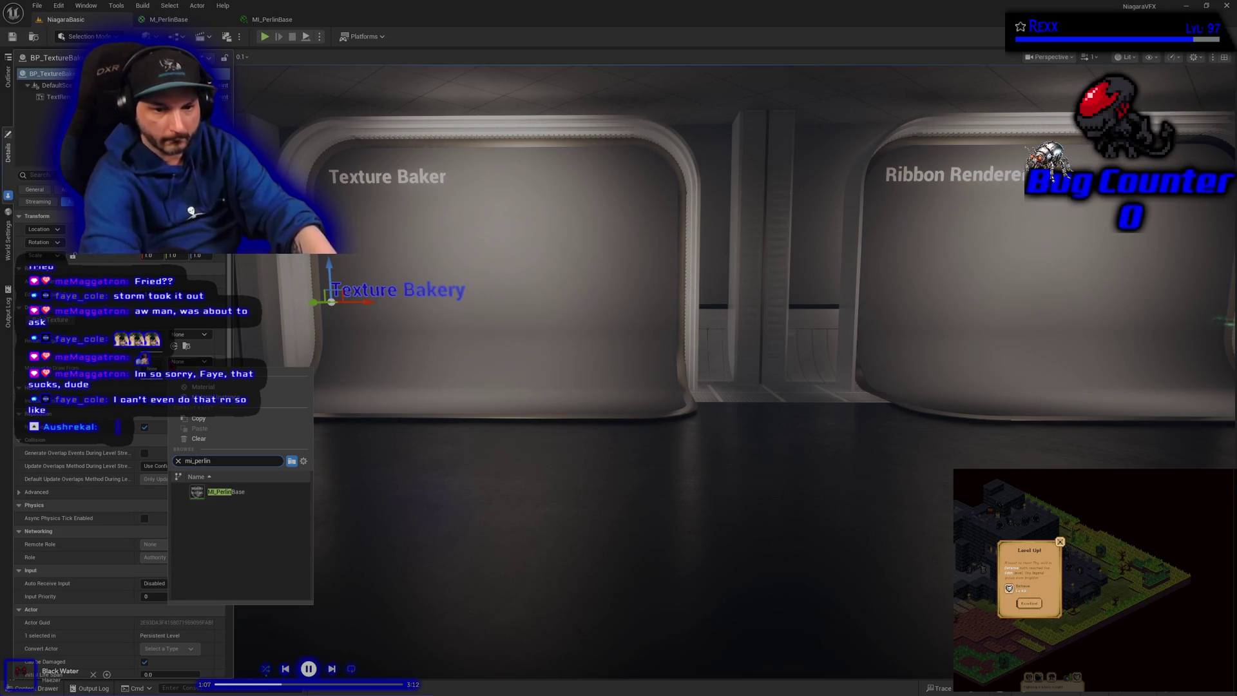
{"action": "left_click", "coordinate": [271, 491]}
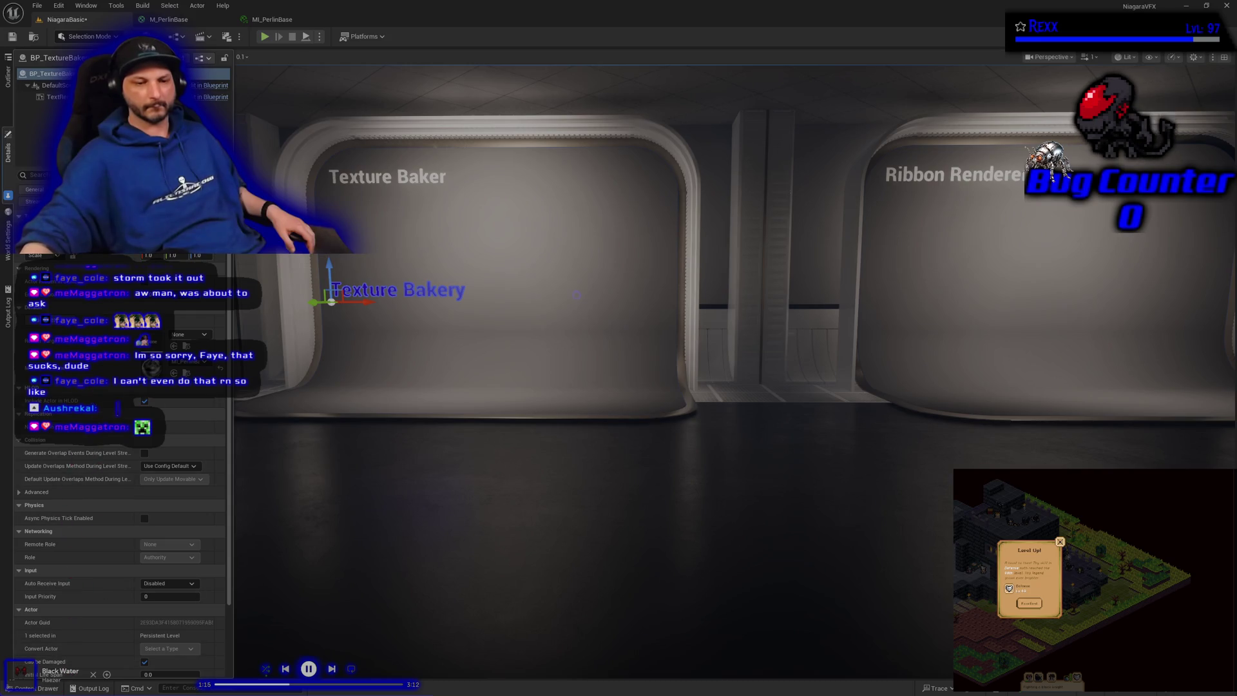
{"action": "key", "text": "ctrl+space"}
- Set RT_PerlinBase to 512×512 with the RTF RGBA8 SRGB render target format
{"action": "double_click", "coordinate": [247, 638]}
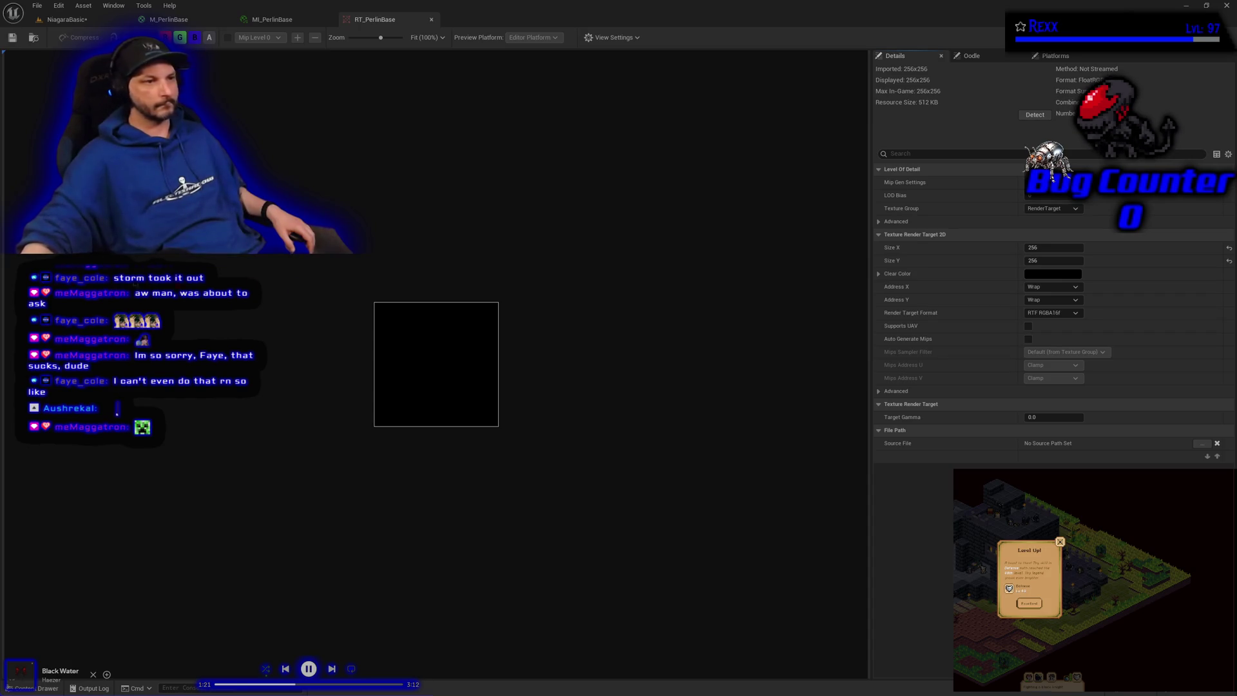
{"action": "left_click", "coordinate": [1057, 247]}
{"action": "type", "text": "512"}
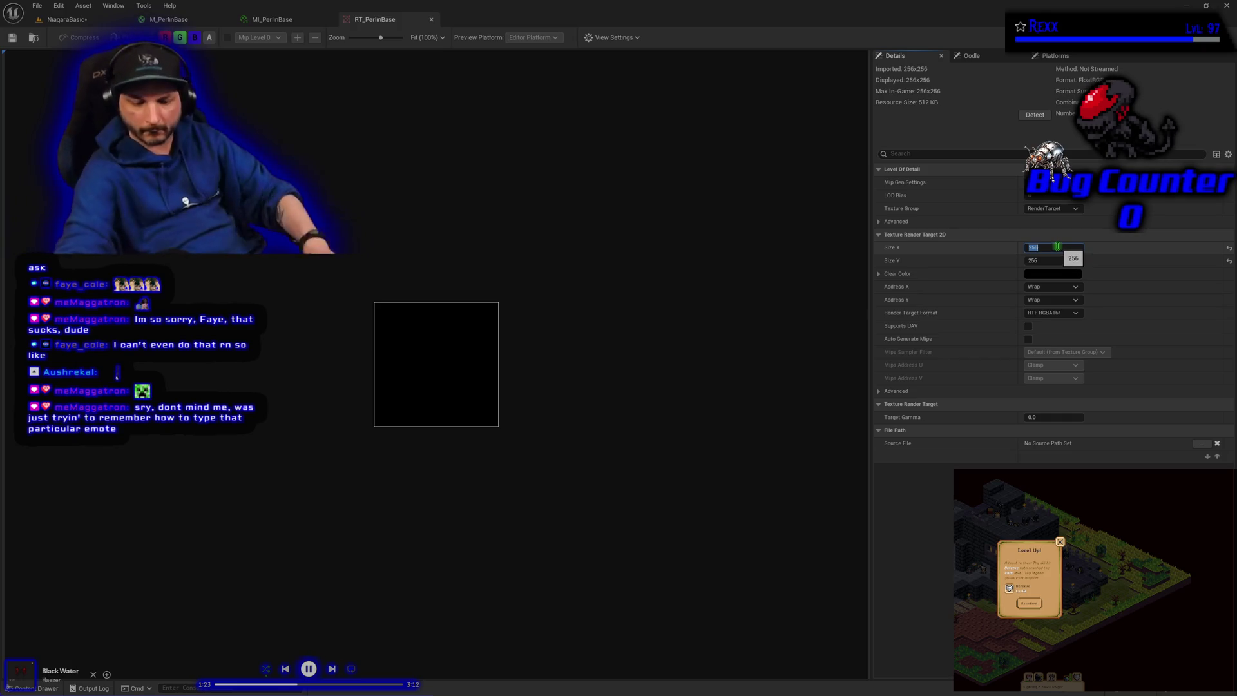
{"action": "key", "text": "Tab"}
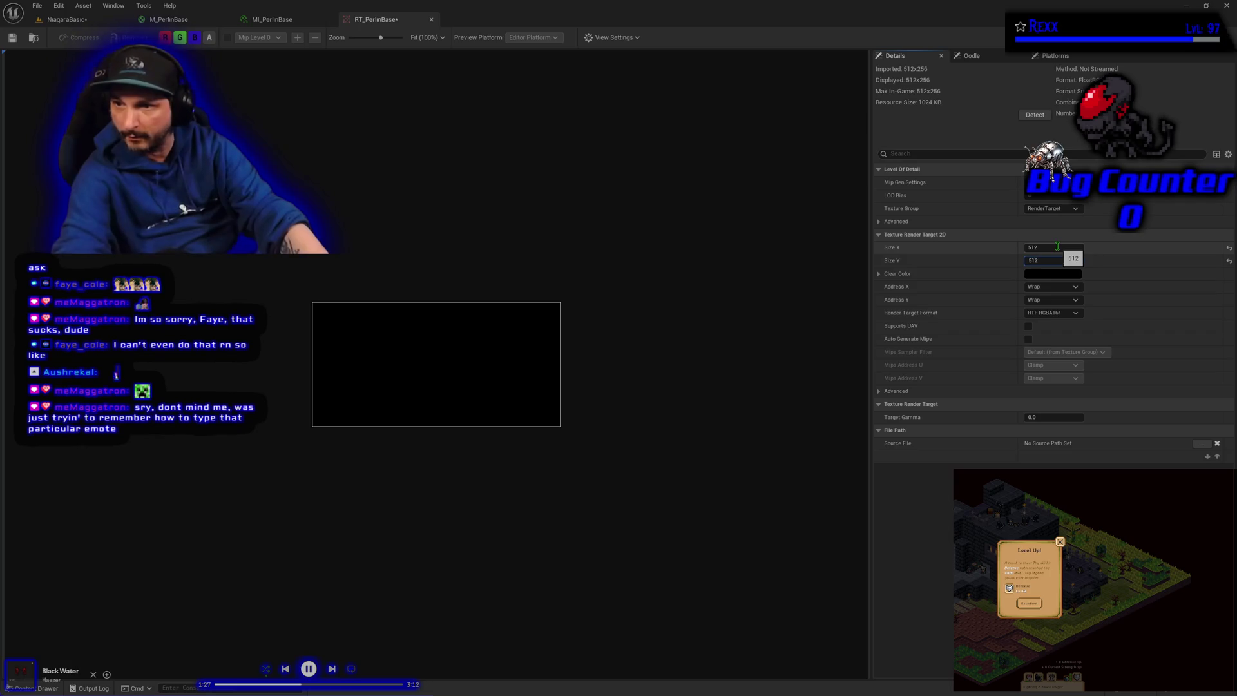
{"action": "type", "text": "2"}
{"action": "key", "text": "Return"}
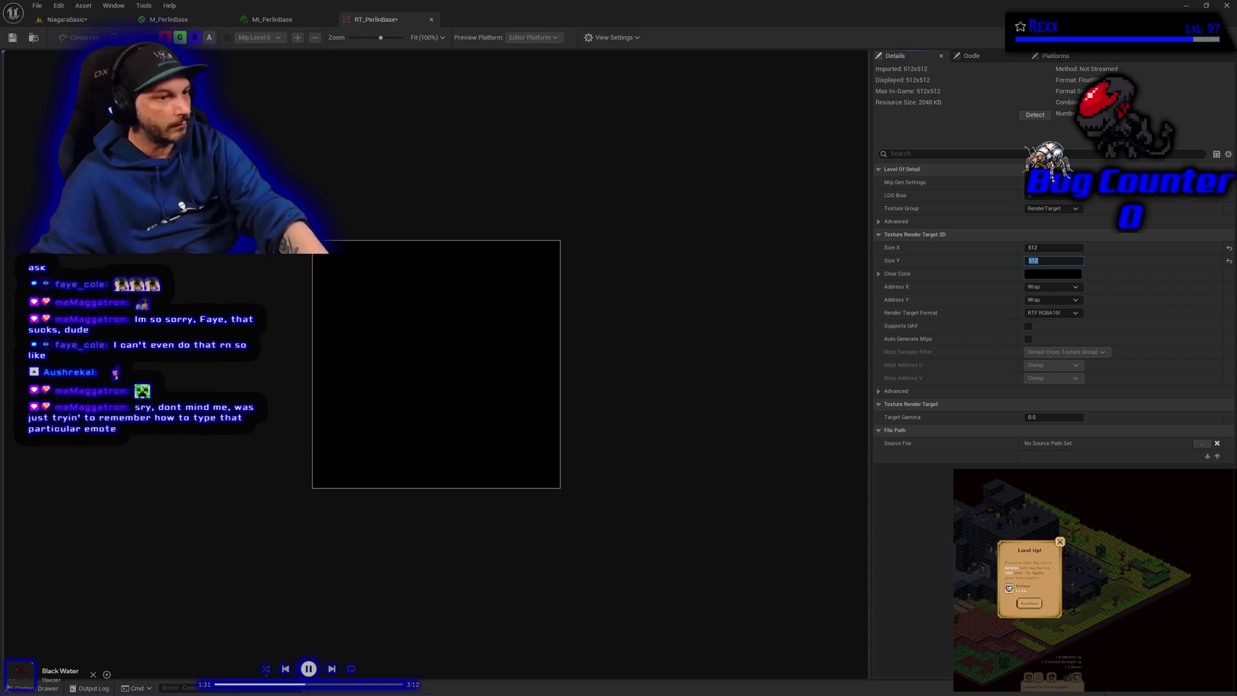
{"action": "left_click", "coordinate": [1056, 312]}
{"action": "left_click", "coordinate": [1067, 351]}
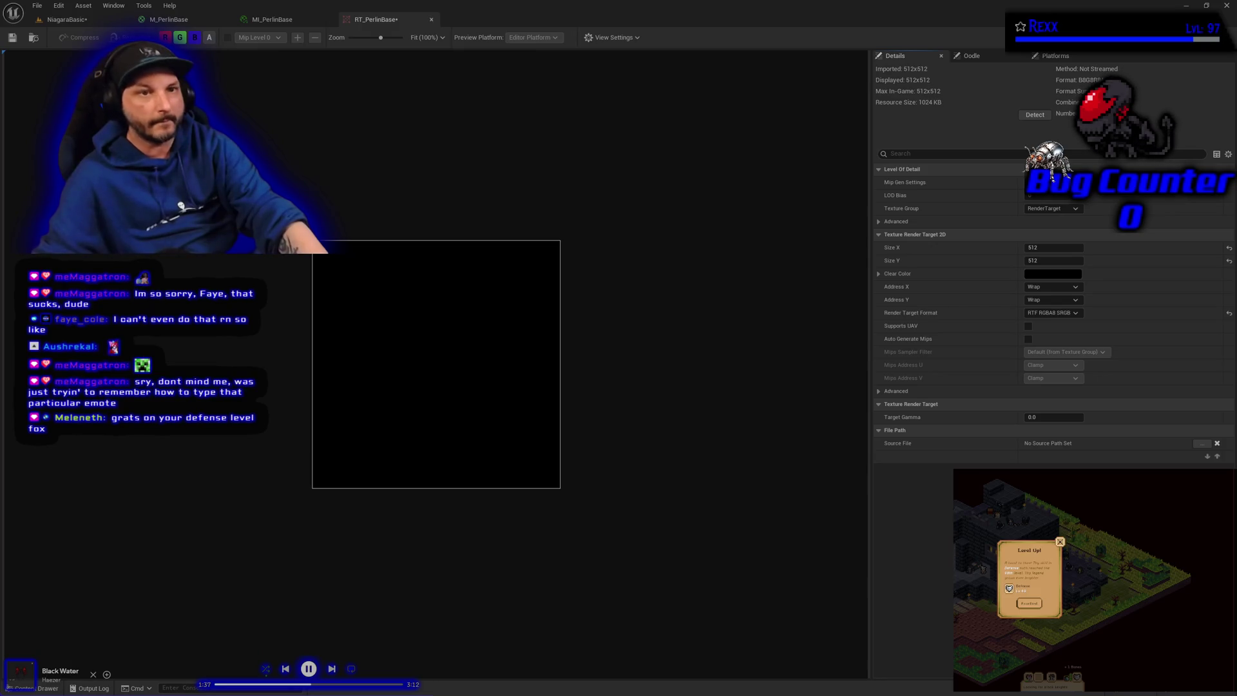
{"action": "left_click", "coordinate": [64, 20]}
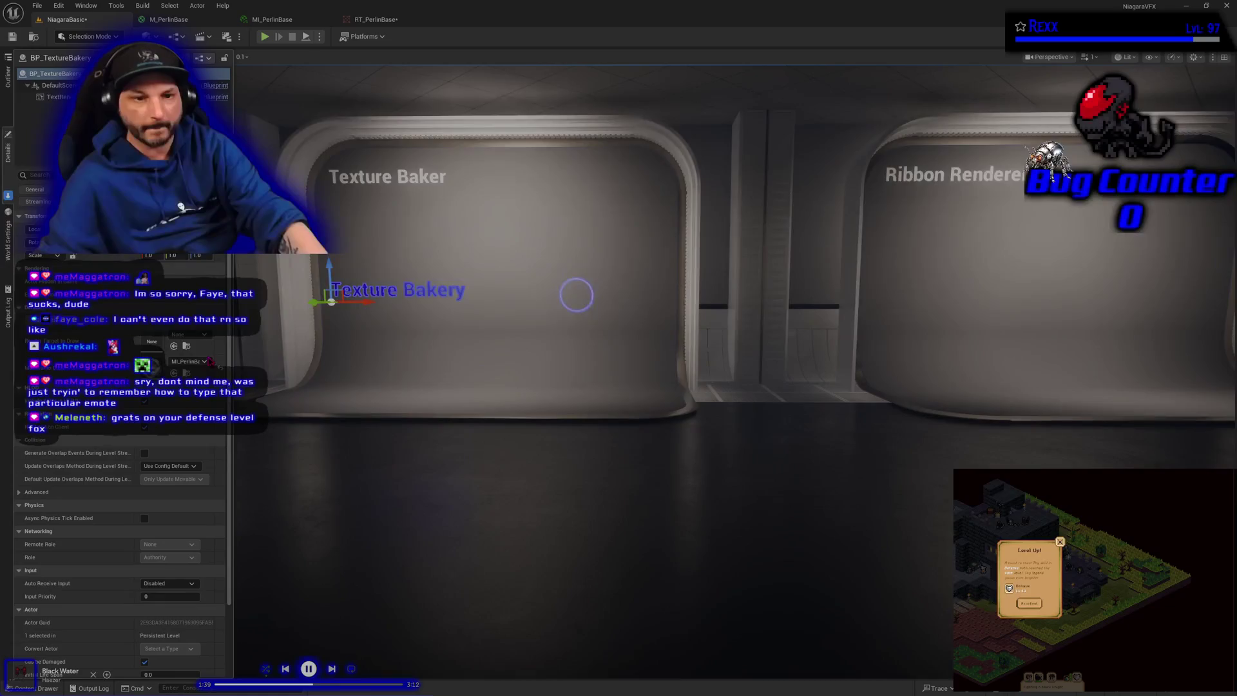
- Set RT_PerlinBase as the Texture Bakery's render target and bake the texture
{"action": "left_click", "coordinate": [174, 346]}
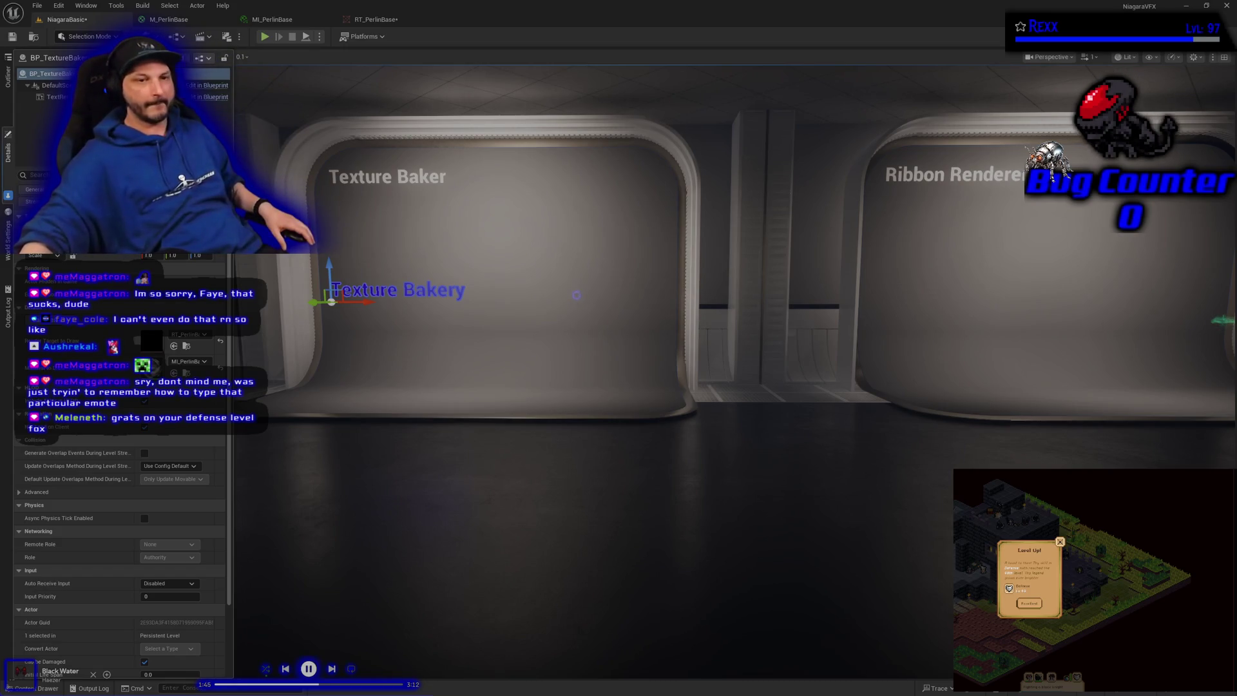
{"action": "left_click", "coordinate": [576, 295]}
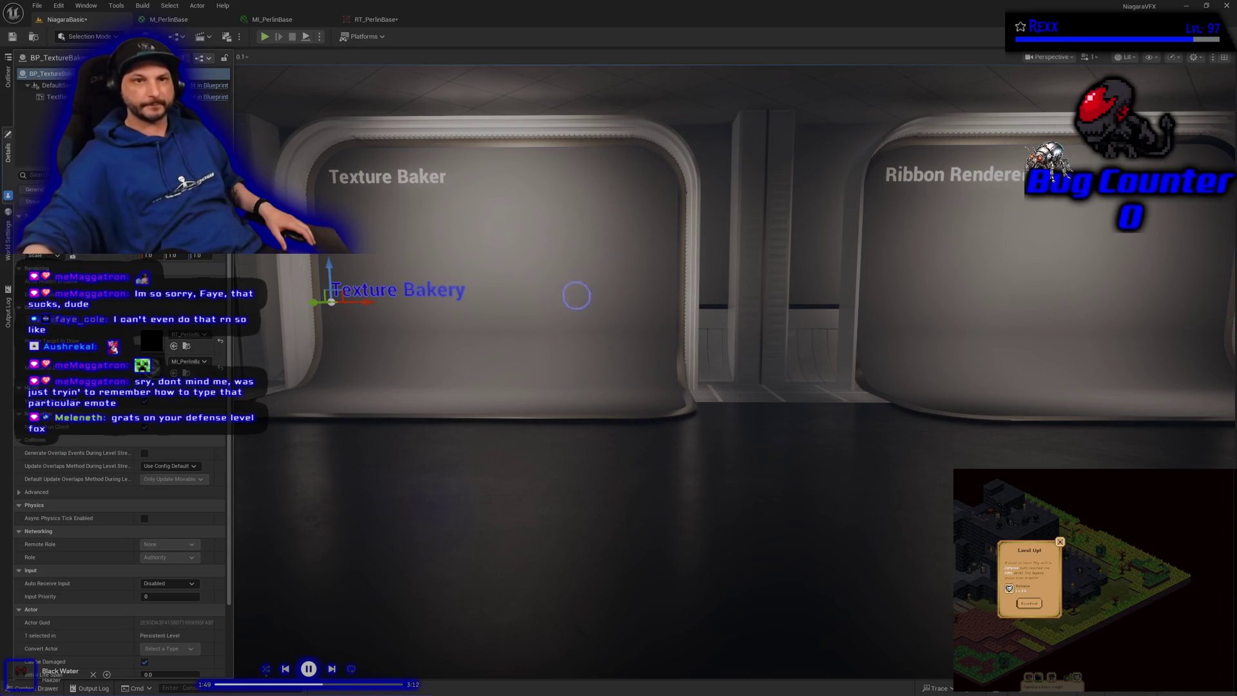
{"action": "left_click", "coordinate": [576, 295]}
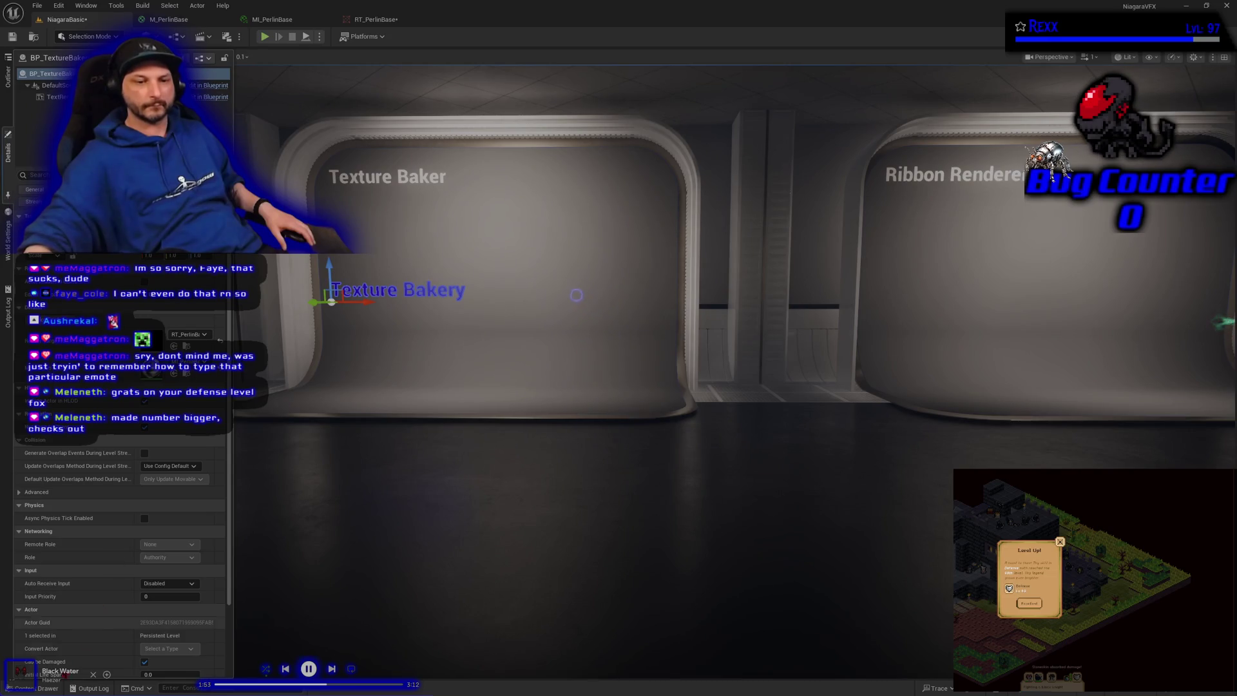
{"action": "key", "text": "ctrl+space"}
- Open the baked TextureFromRenderTarget texture and hide its alpha channel to see the noise
{"action": "double_click", "coordinate": [308, 603]}
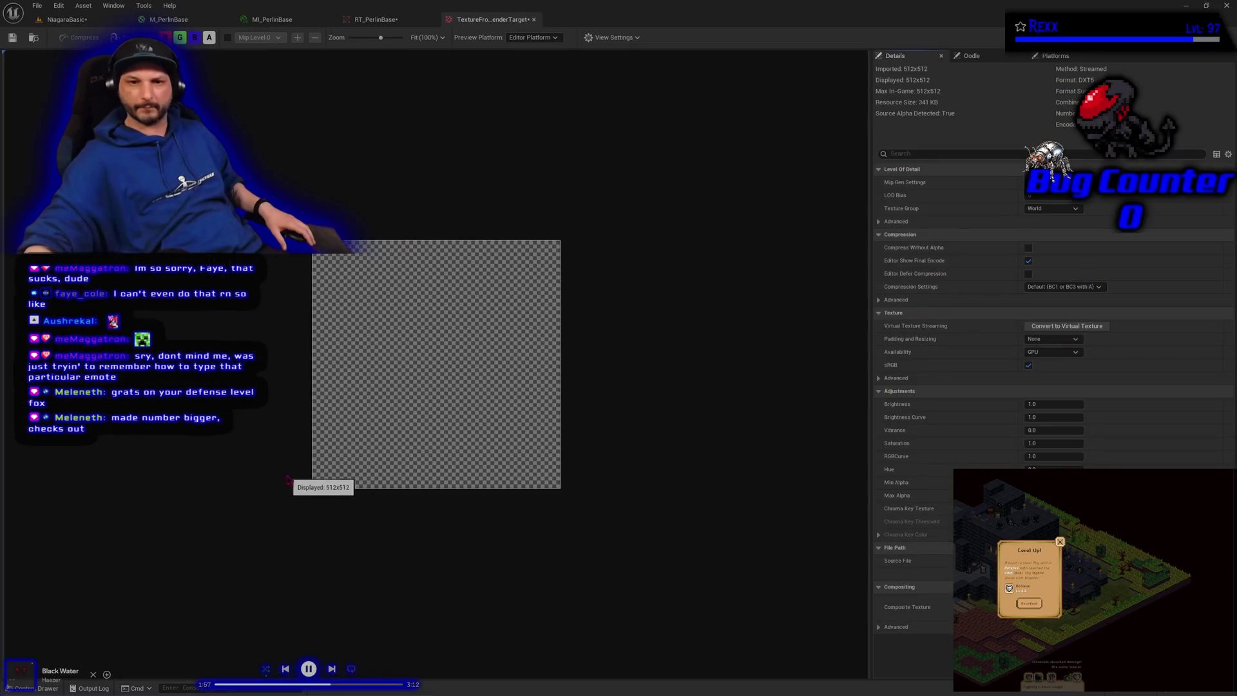
{"action": "scroll", "coordinate": [260, 399], "scroll_direction": "up", "scroll_amount": 4}
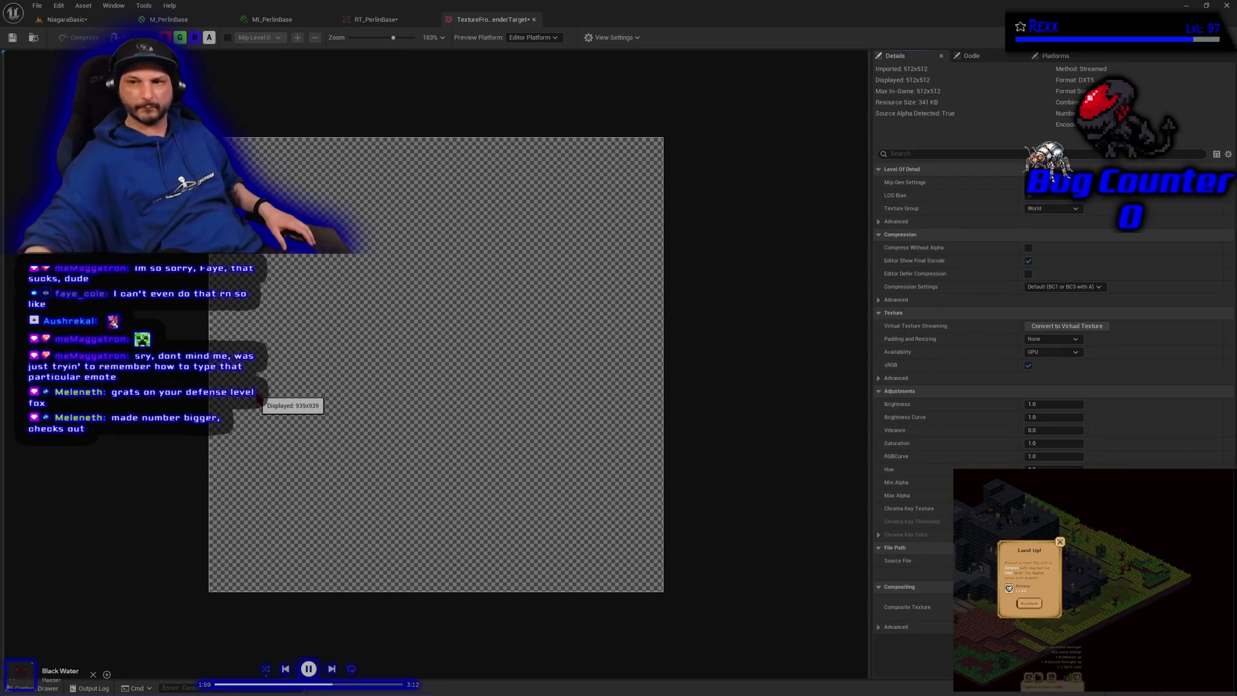
{"action": "scroll", "coordinate": [260, 400], "scroll_direction": "down", "scroll_amount": 1}
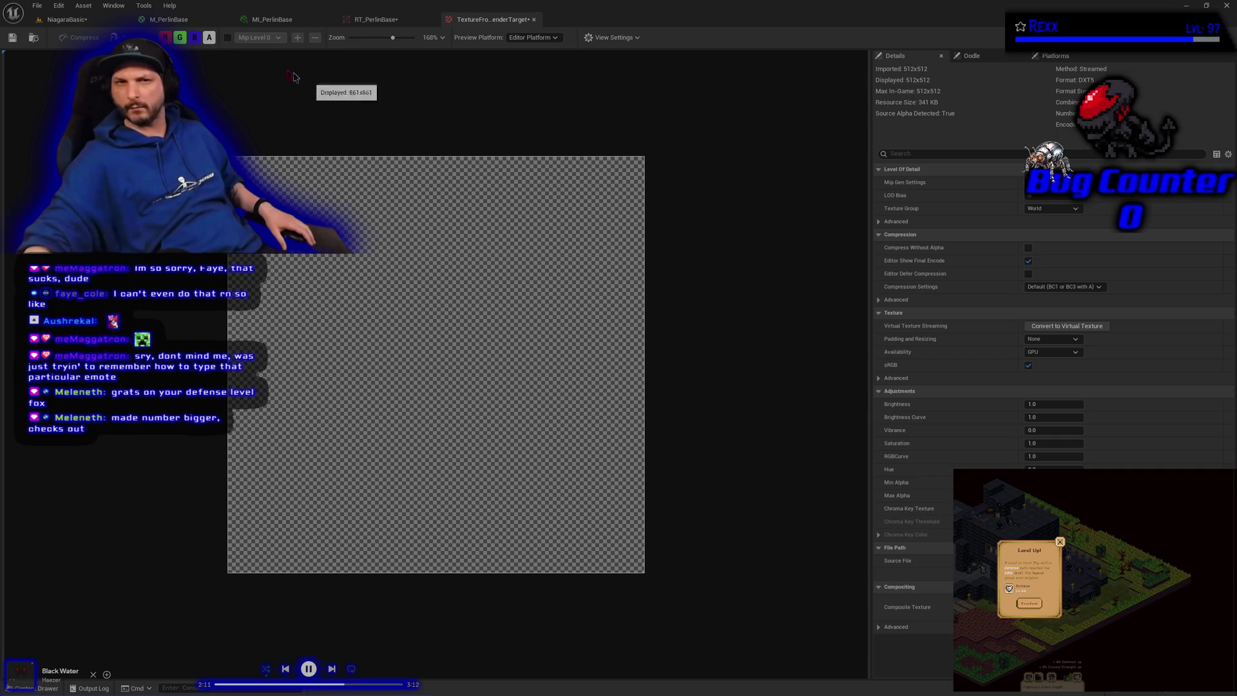
{"action": "left_click", "coordinate": [209, 39]}
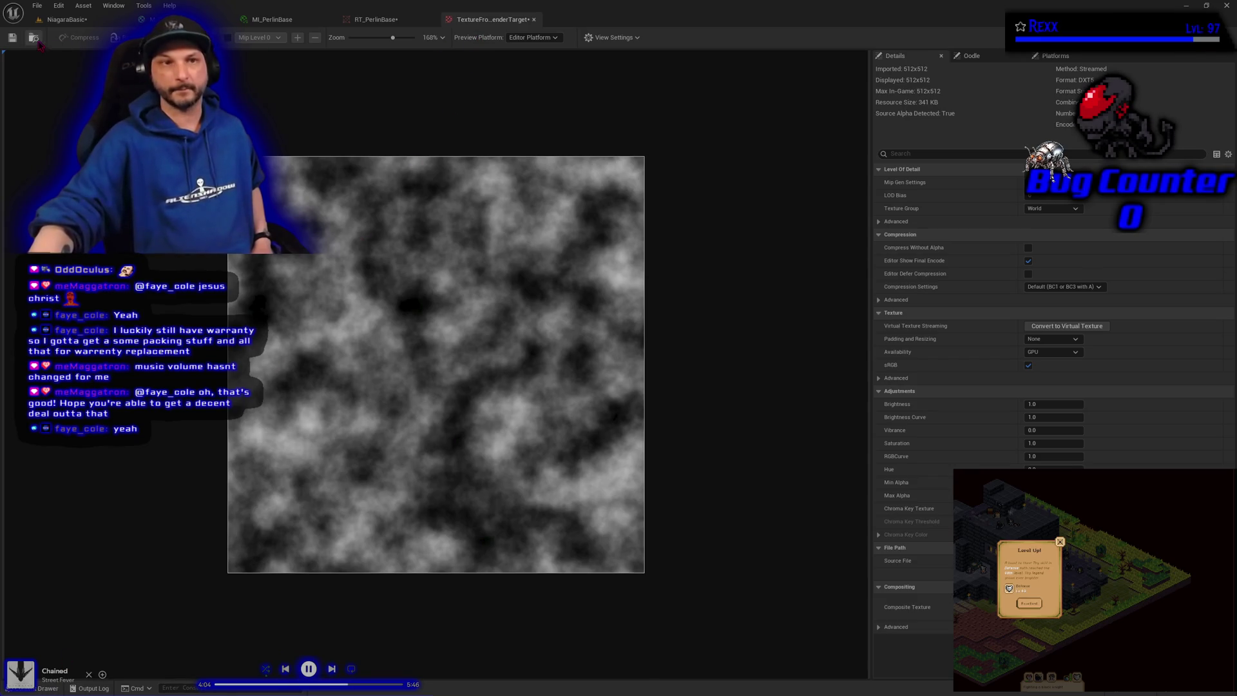
- Save the TextureFromRenderTarget texture and switch to the RT_PerlinBase render target
{"action": "left_click", "coordinate": [13, 38]}
{"action": "left_click", "coordinate": [377, 19]}
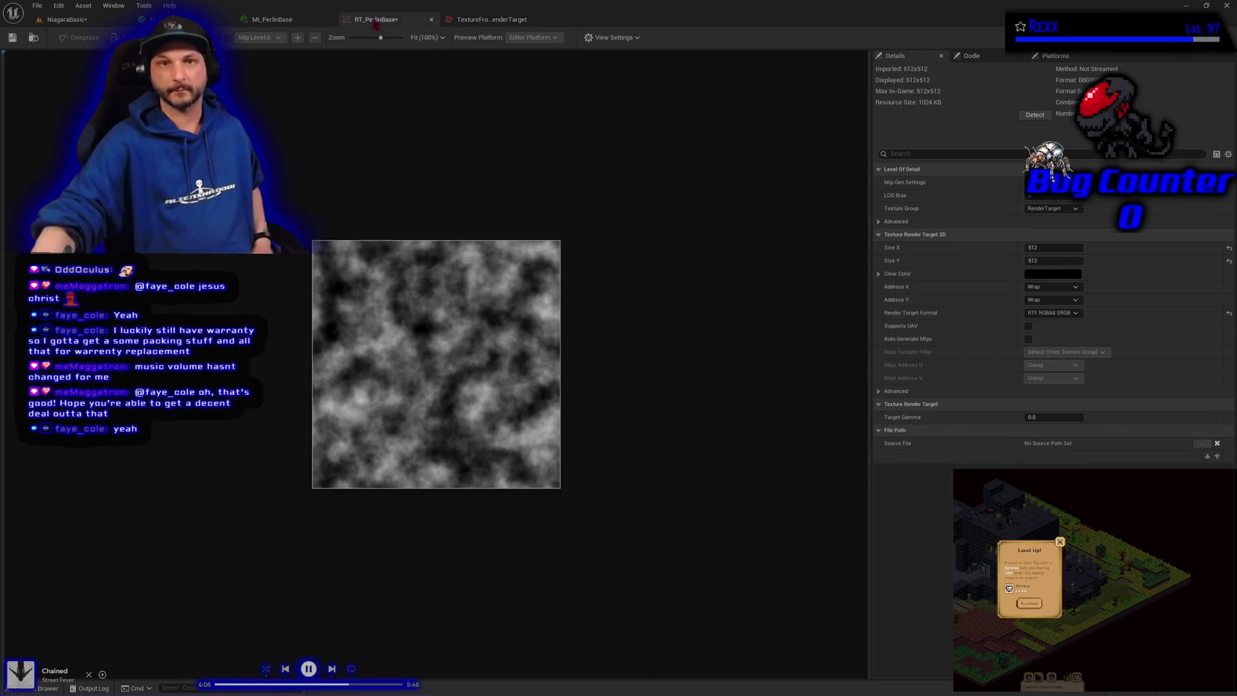